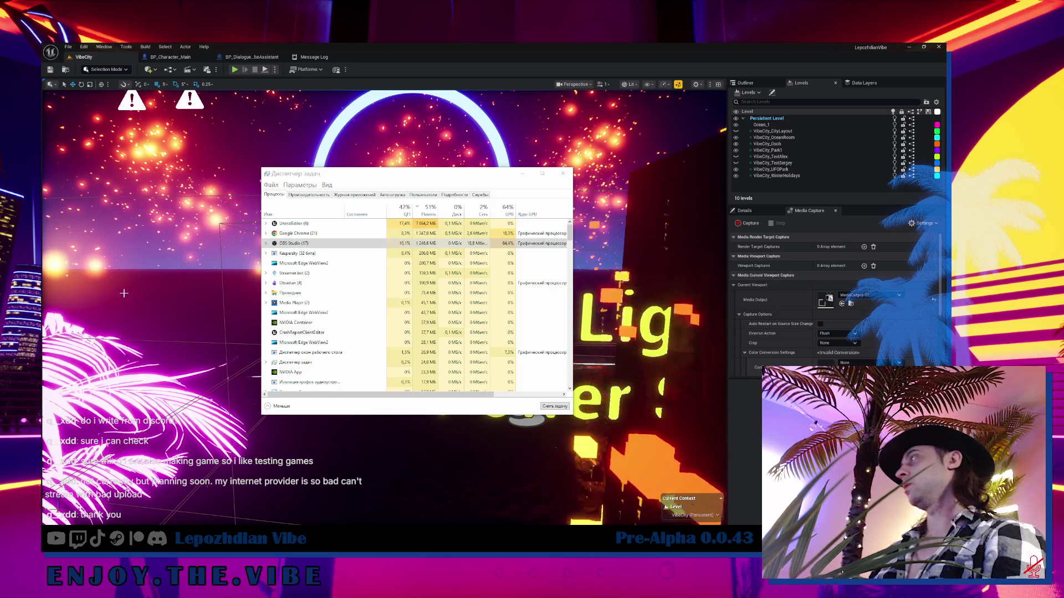
- Minimize Task Manager, swing the VibeCity view toward the Preset: 0 sign, then show BP_Character_Main
left_click(523, 175)
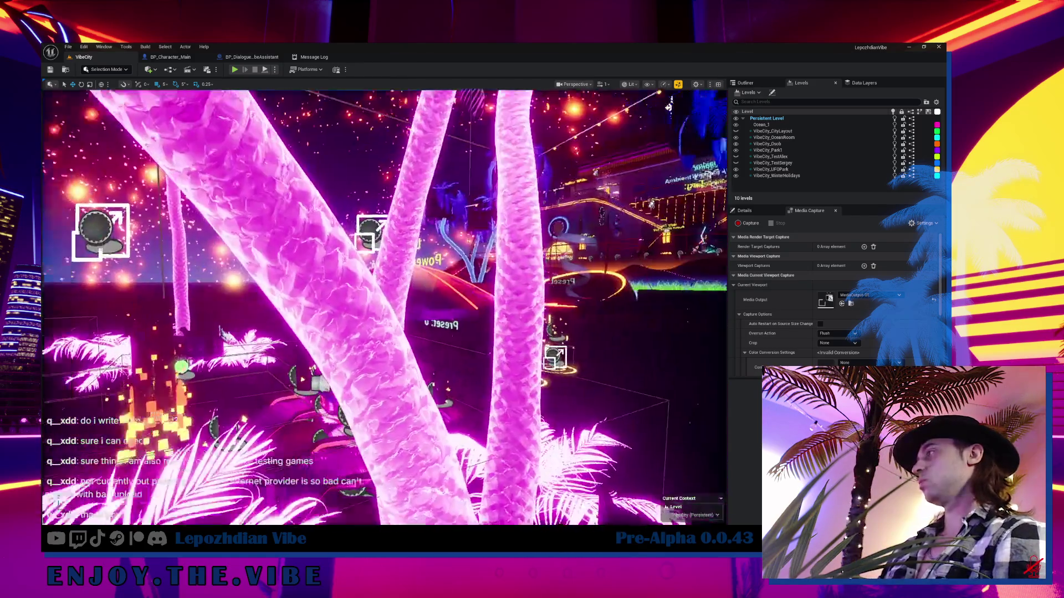
scroll(669, 107, "down", 2)
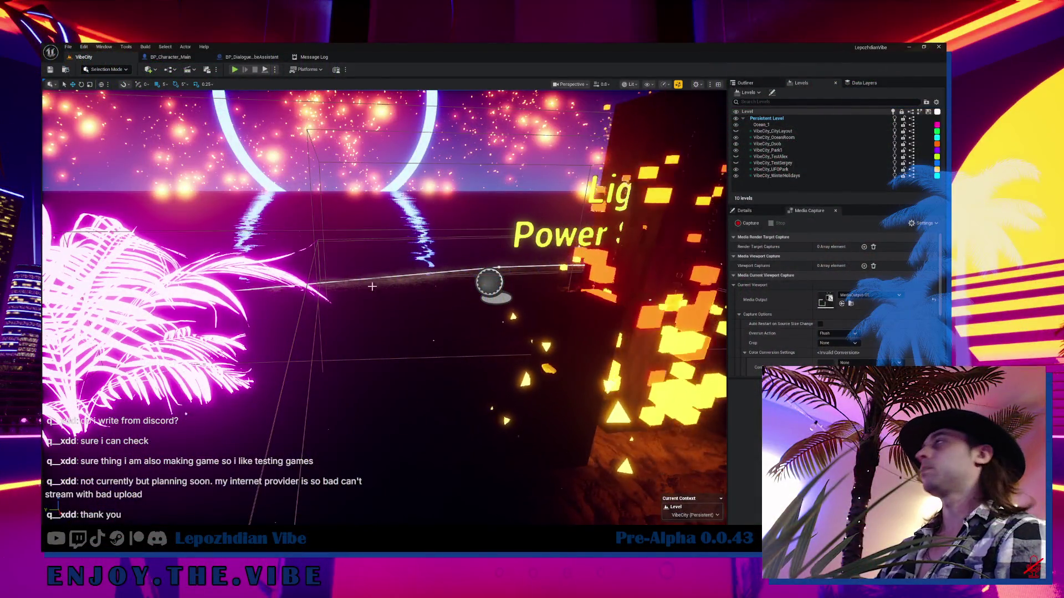
left_click_drag(372, 287, 288, 289)
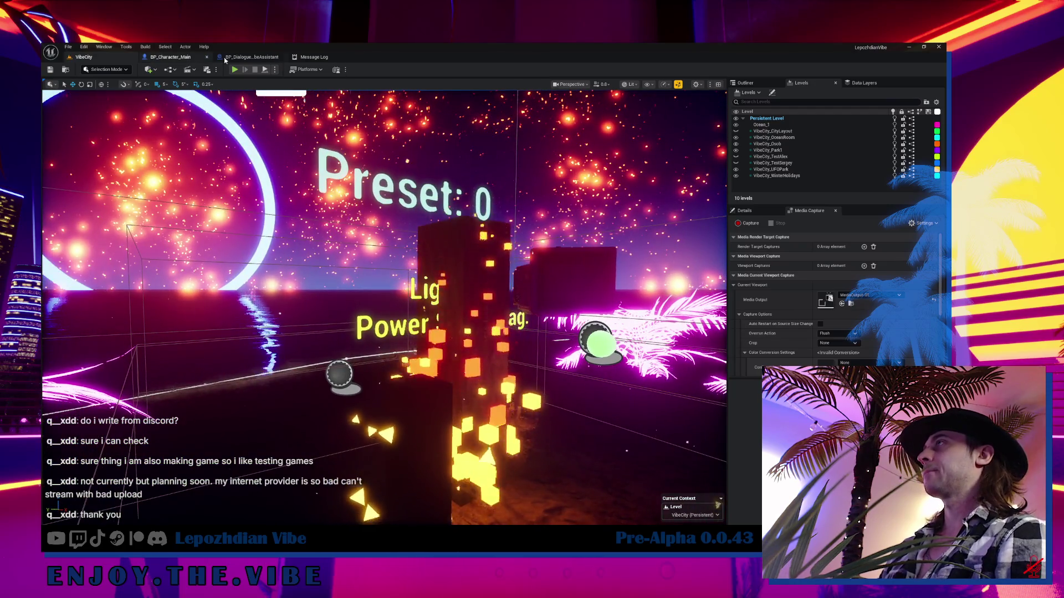
left_click(172, 58)
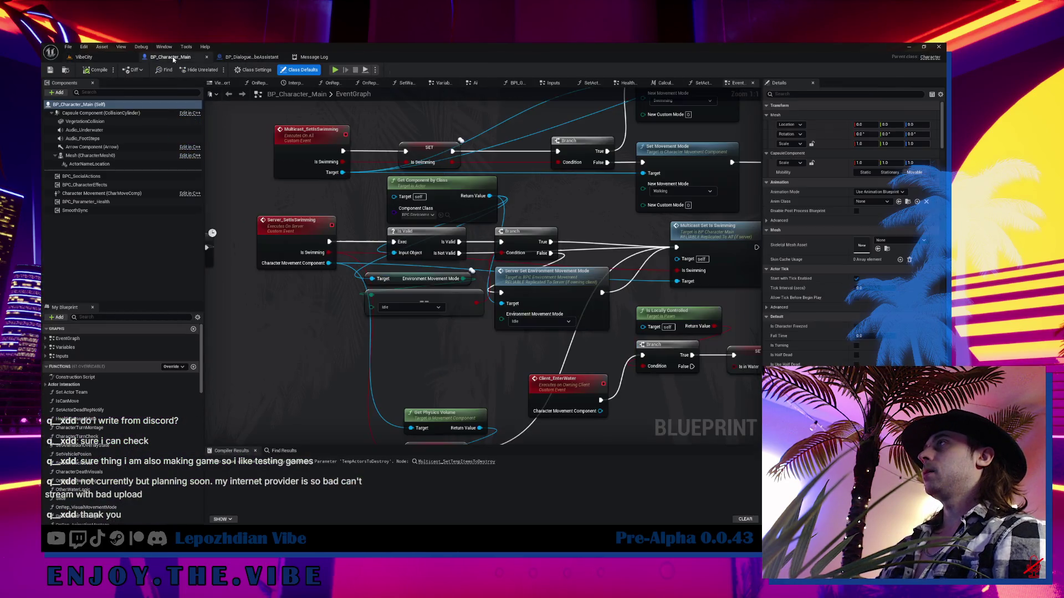
- In BP_Dialogue_Main, open the CloseDialogue function graph from the Close Dialogue section
left_click(251, 58)
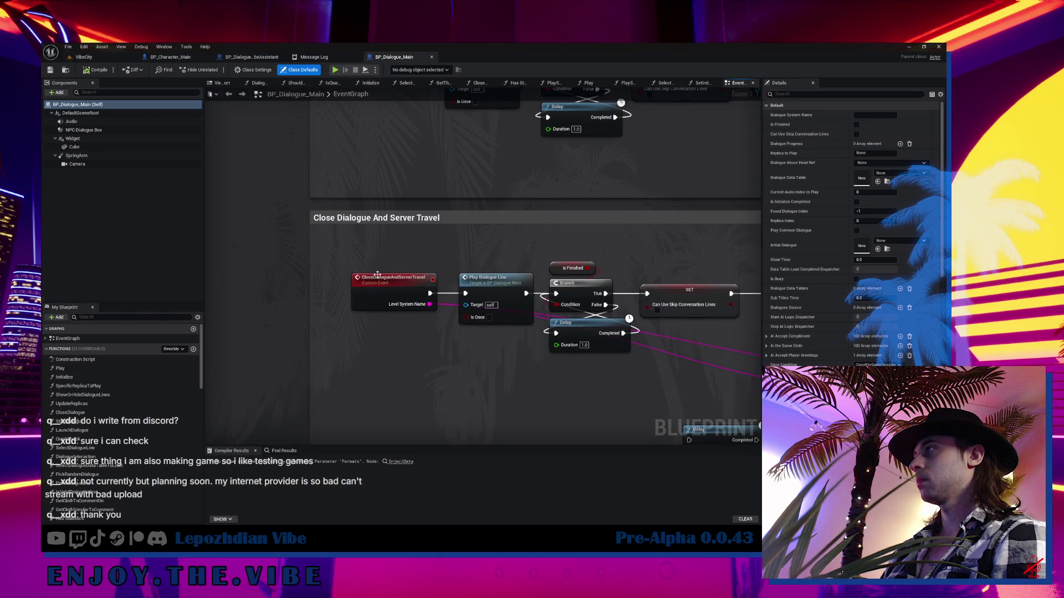
scroll(404, 251, "down", 4)
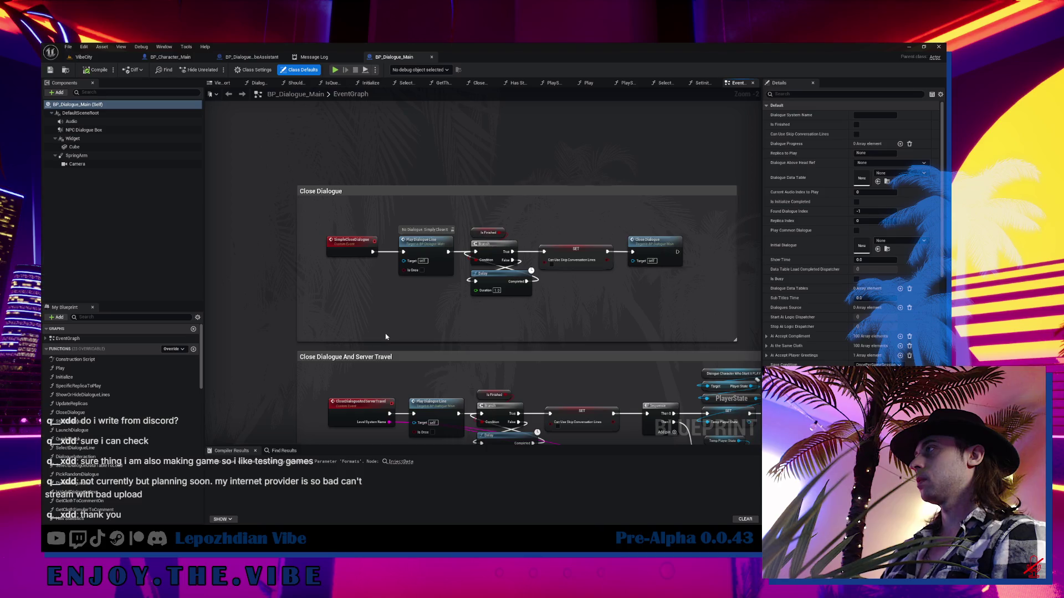
scroll(392, 316, "up", 3)
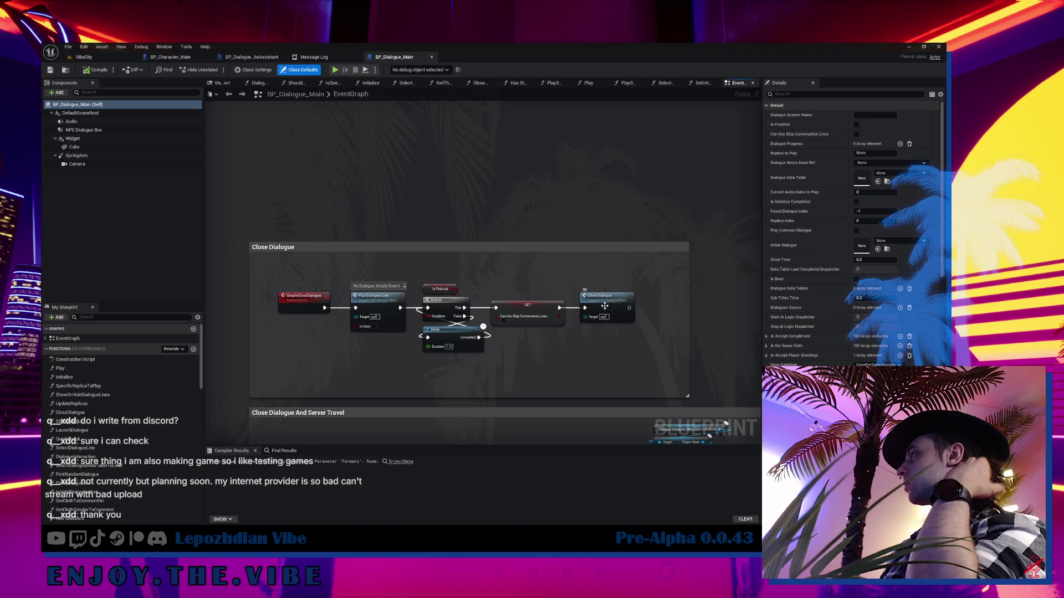
double_click(604, 306)
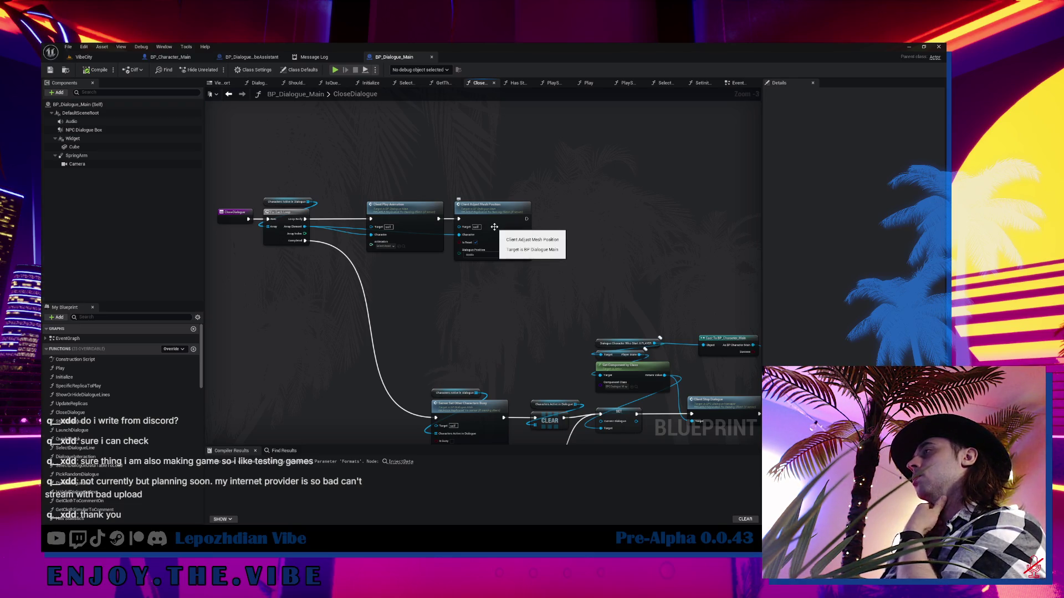
- Jump to the Client_AdjustMeshPosition event, survey its mesh position nodes, then return to BP_Character_Main
double_click(494, 227)
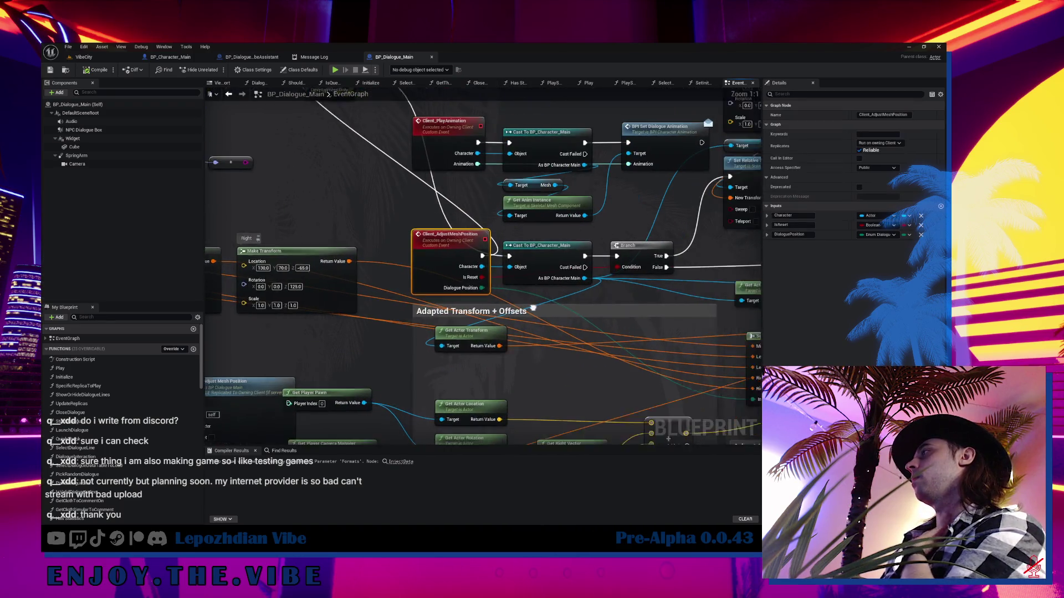
mouse_move(532, 308)
left_mouse_down()
mouse_move(402, 283)
mouse_move(677, 255)
mouse_move(682, 285)
mouse_move(420, 354)
mouse_move(320, 353)
mouse_move(341, 354)
left_mouse_up()
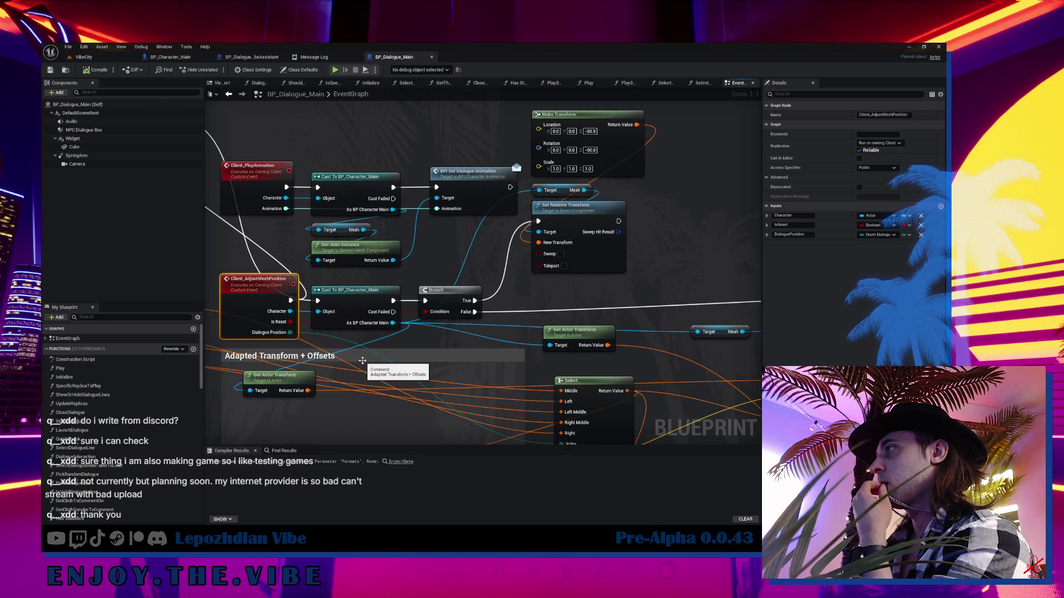
scroll(361, 359, "down", 3)
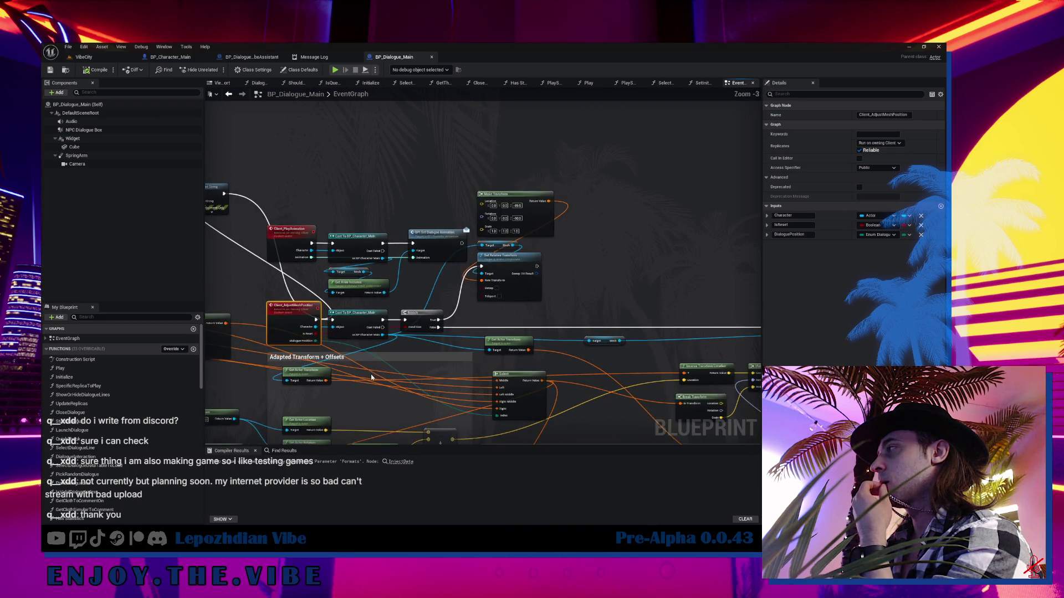
mouse_move(361, 359)
left_mouse_down()
mouse_move(177, 286)
mouse_move(202, 302)
mouse_move(288, 313)
left_mouse_up()
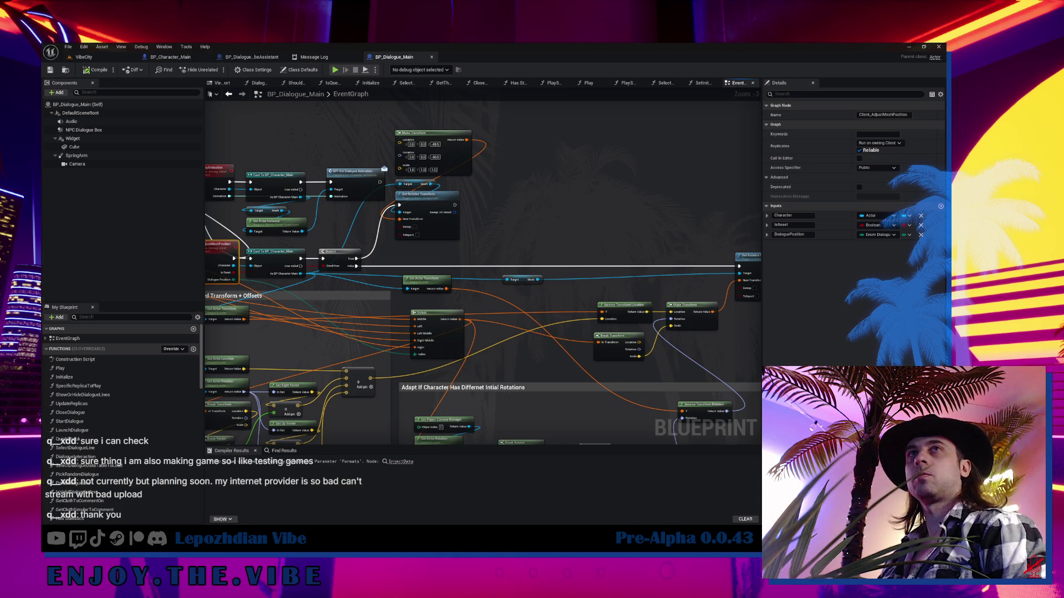
mouse_move(381, 321)
left_mouse_down()
mouse_move(432, 318)
mouse_move(437, 348)
left_mouse_up()
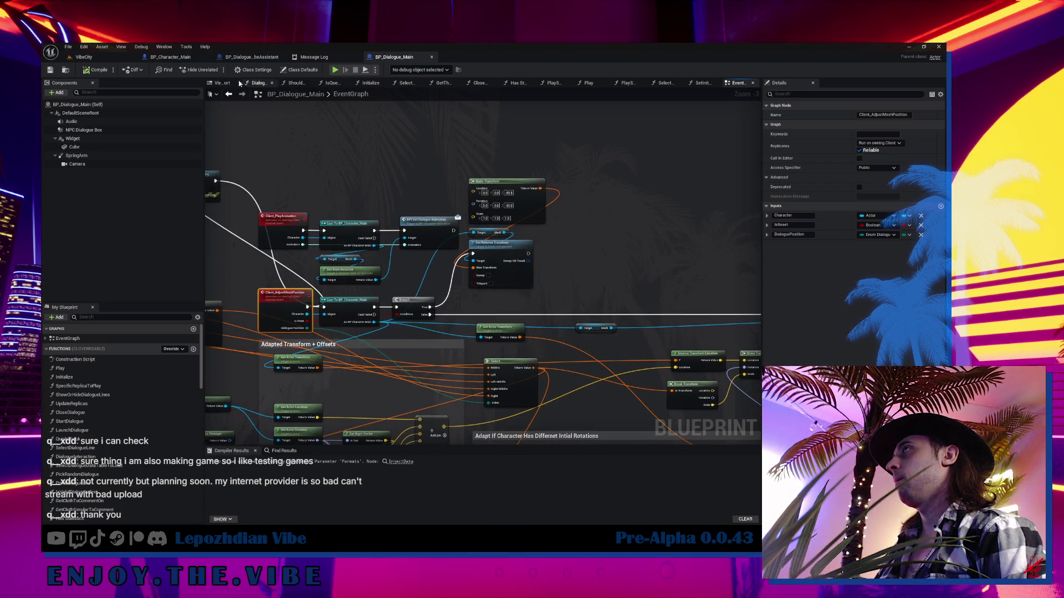
left_click(170, 57)
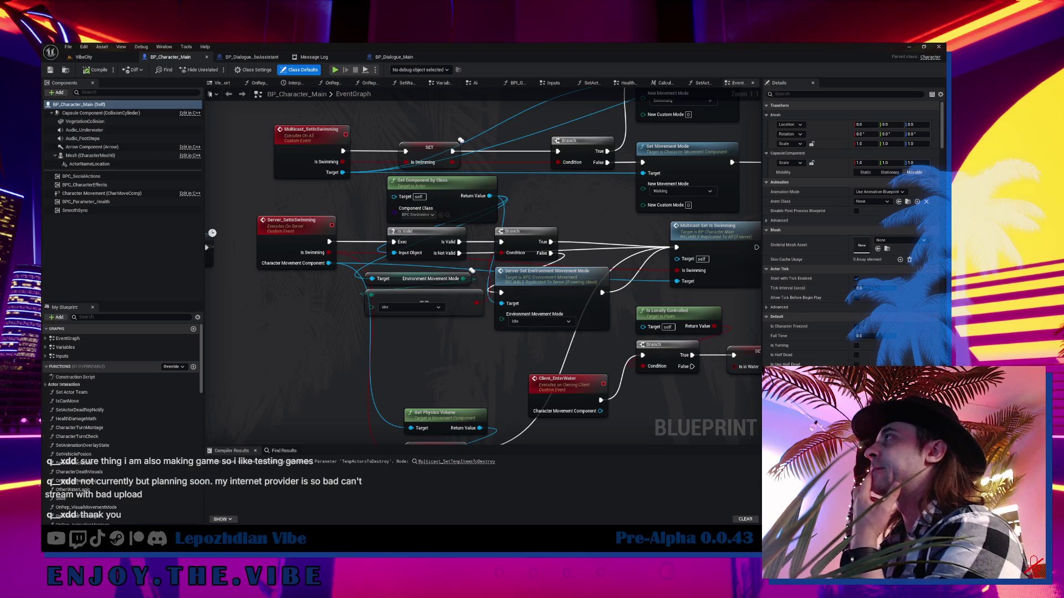
- In BP_Dialogue_Main, move aside, disconnect and delete the debug Print String node
left_click(408, 59)
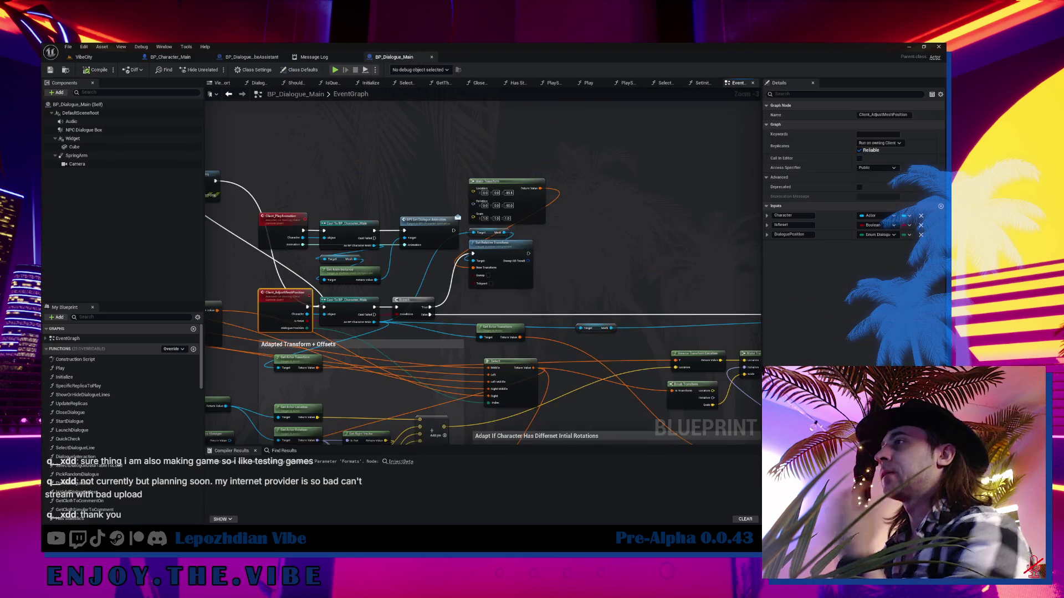
scroll(264, 336, "down", 3)
scroll(470, 217, "up", 3)
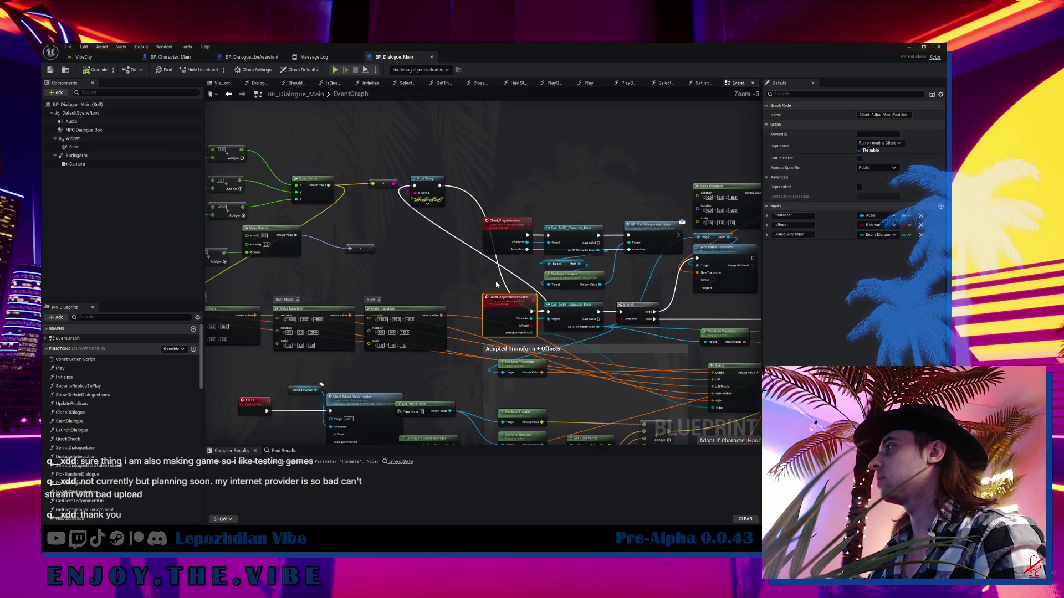
mouse_move(424, 180)
left_mouse_down()
mouse_move(563, 170)
mouse_move(534, 132)
left_mouse_up()
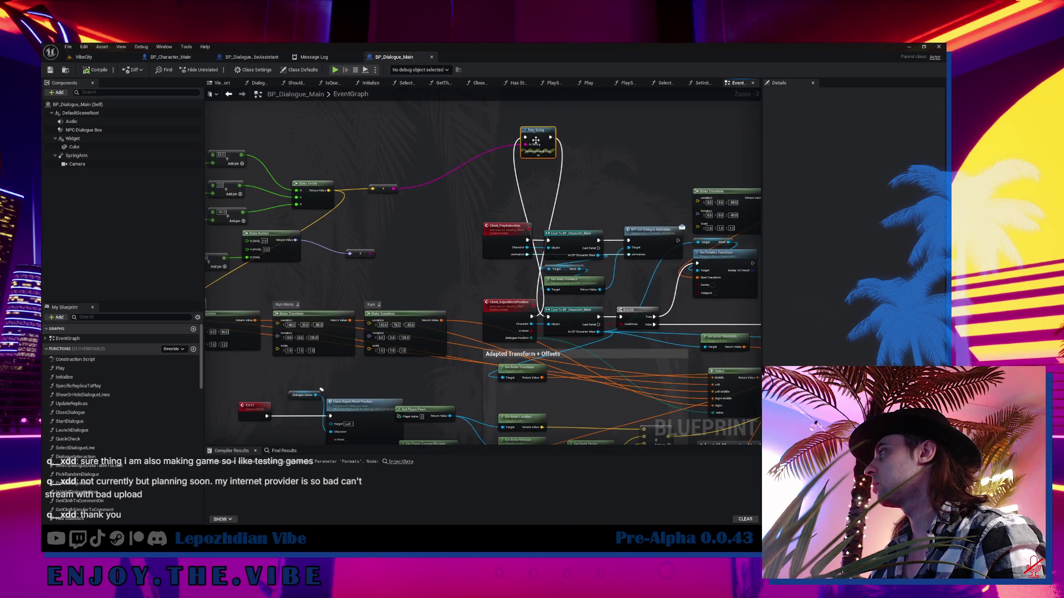
left_click(532, 317, "alt")
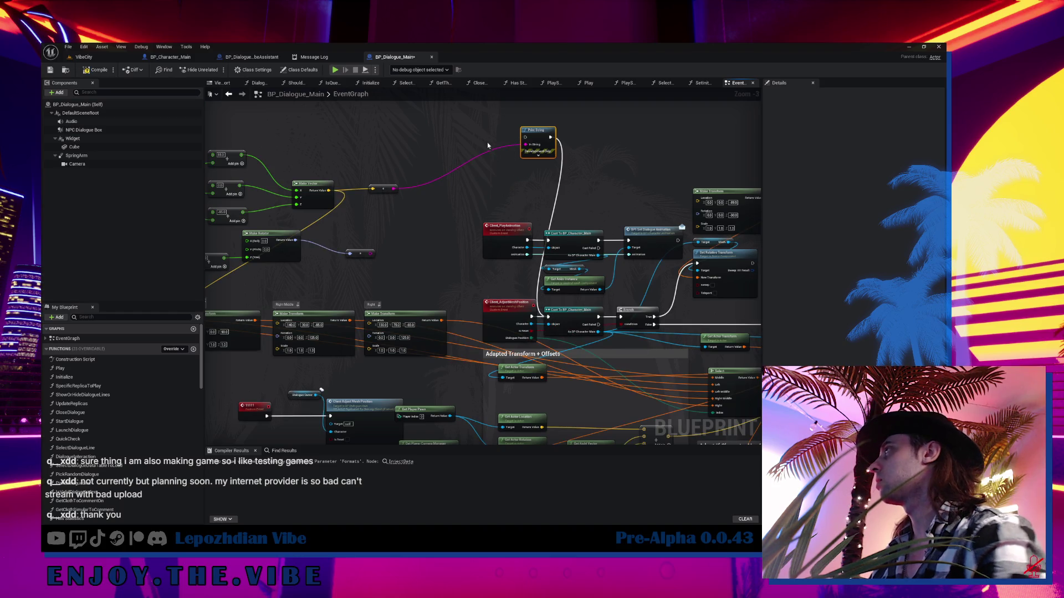
key("Delete")
- Bring the adjust mesh event nodes back and frame the entire event graph
left_click_drag(579, 173, 355, 168)
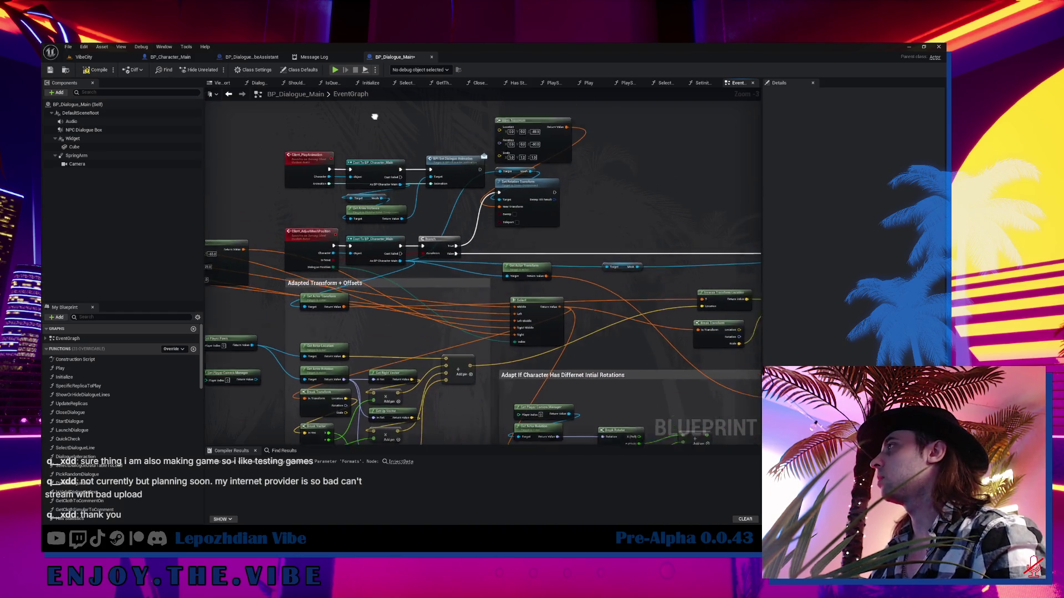
key("Home")
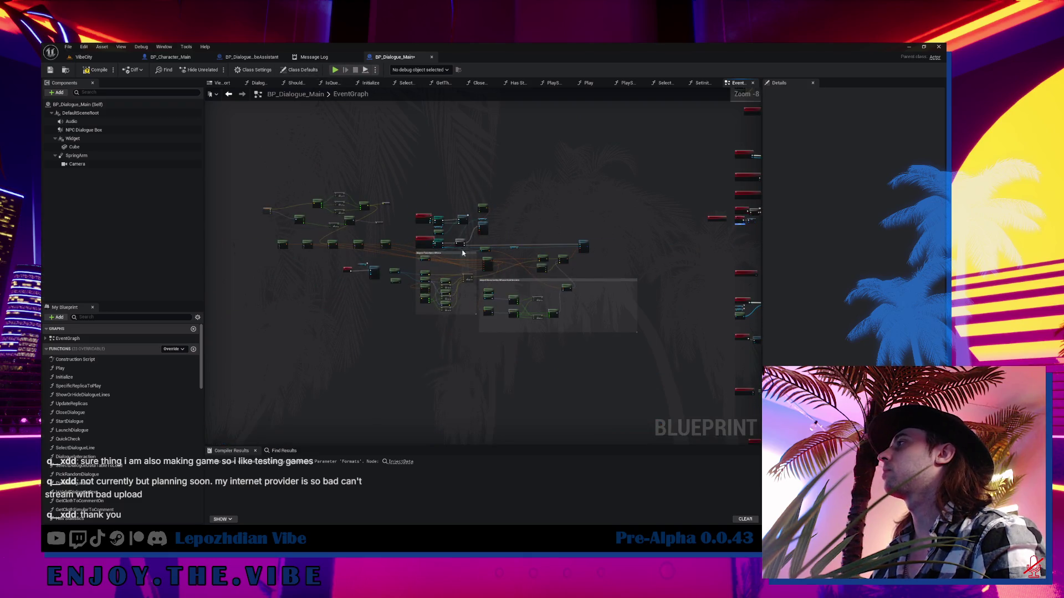
scroll(482, 299, "up", 3)
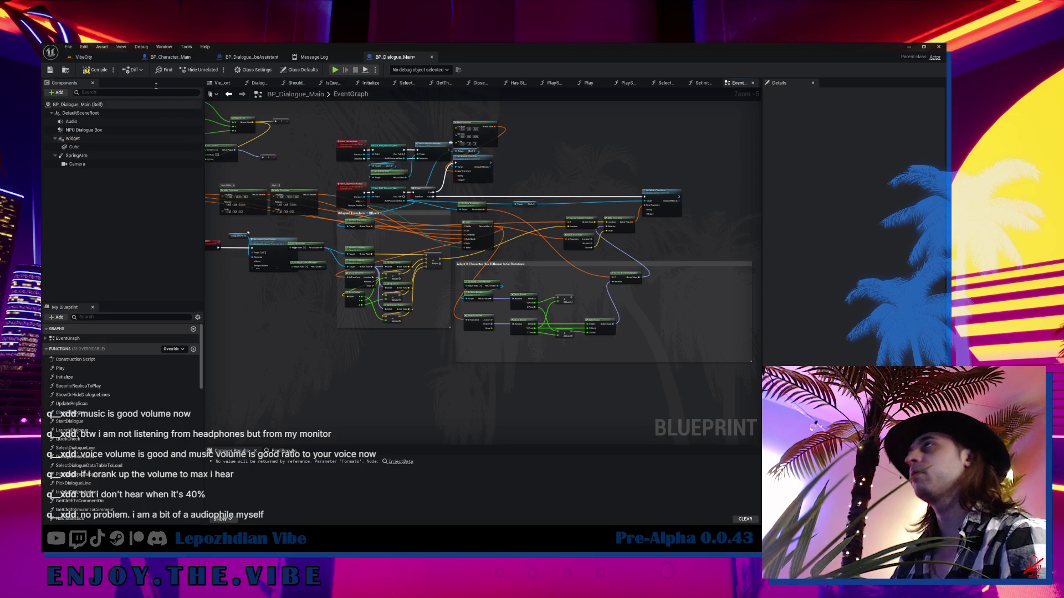
- Fly the VibeCity camera to the Ambience sign and view BP_TriggerZone_Audio3's properties
left_click(83, 57)
scroll(390, 356, "up", 2)
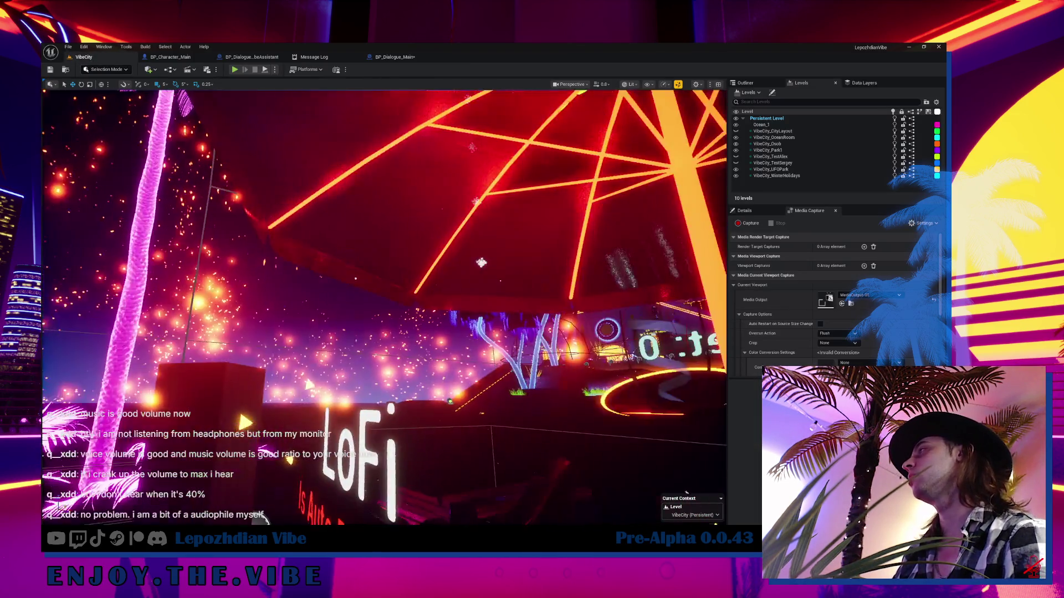
scroll(390, 356, "down", 1)
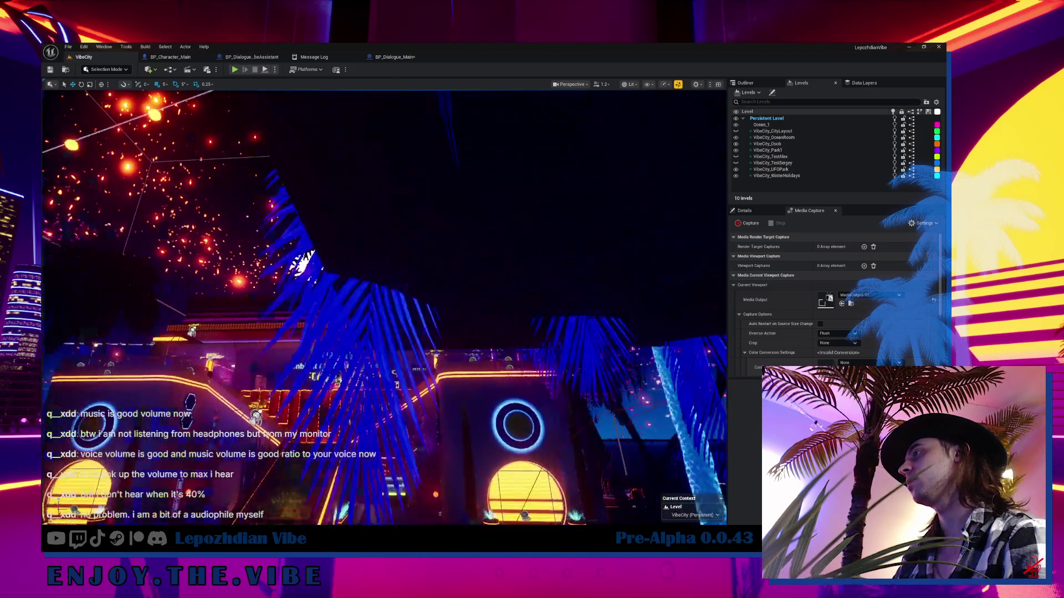
key("w")
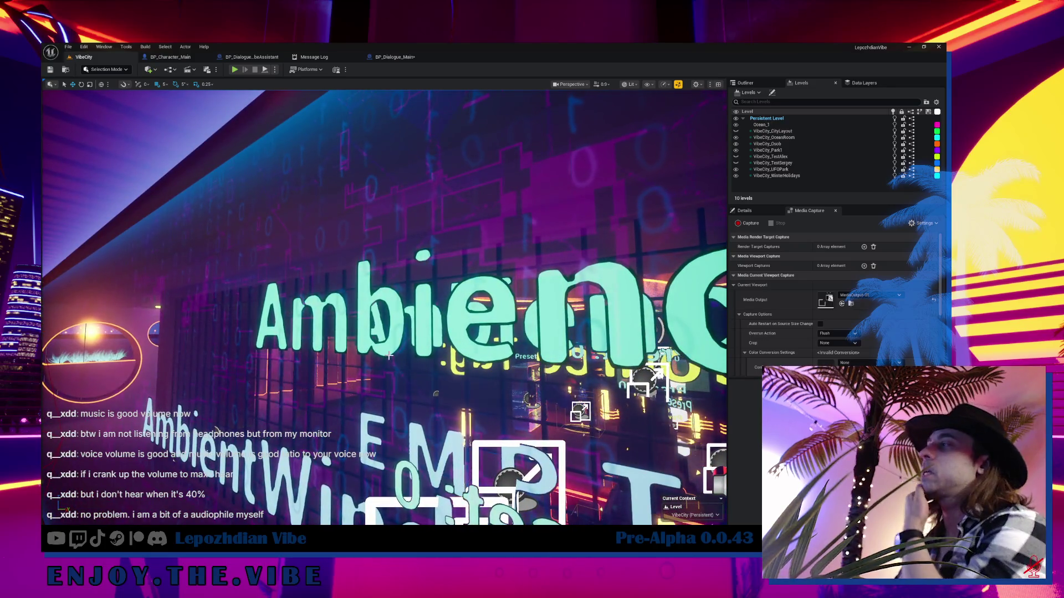
scroll(384, 307, "down", 1)
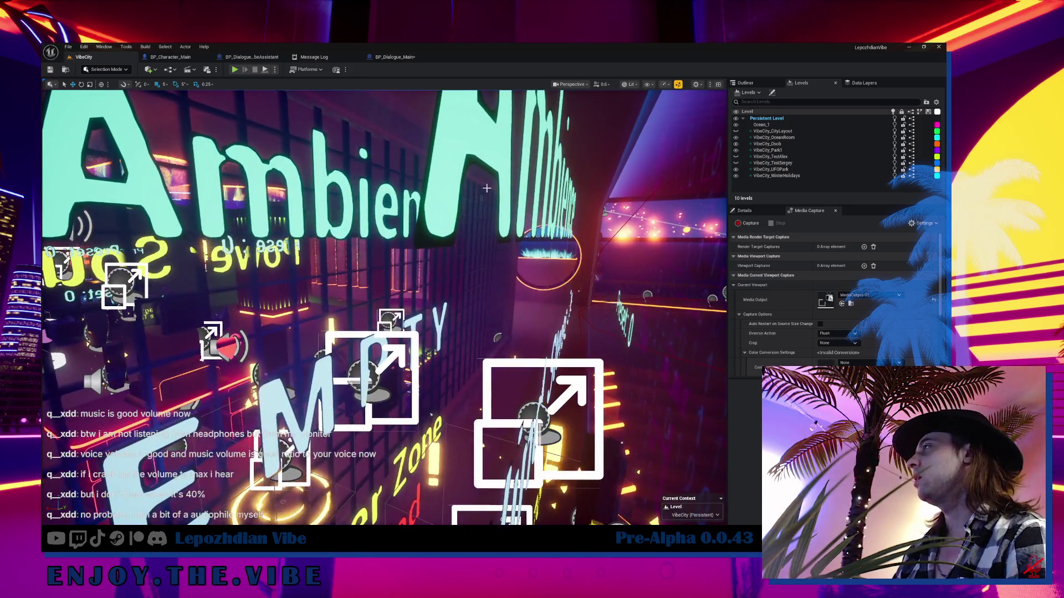
key("w")
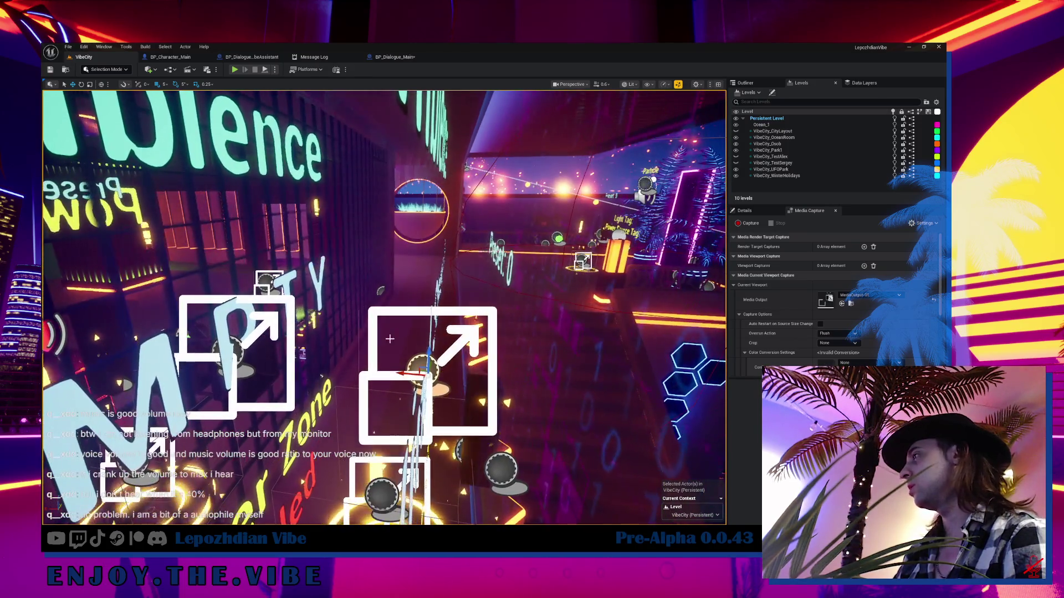
key("s")
left_click(307, 382)
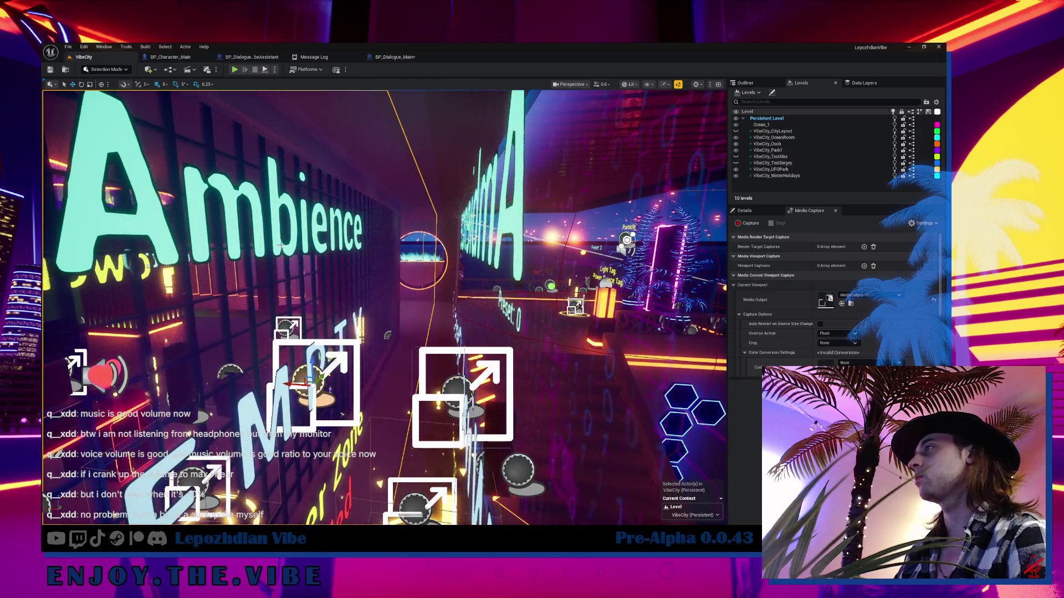
left_click(744, 210)
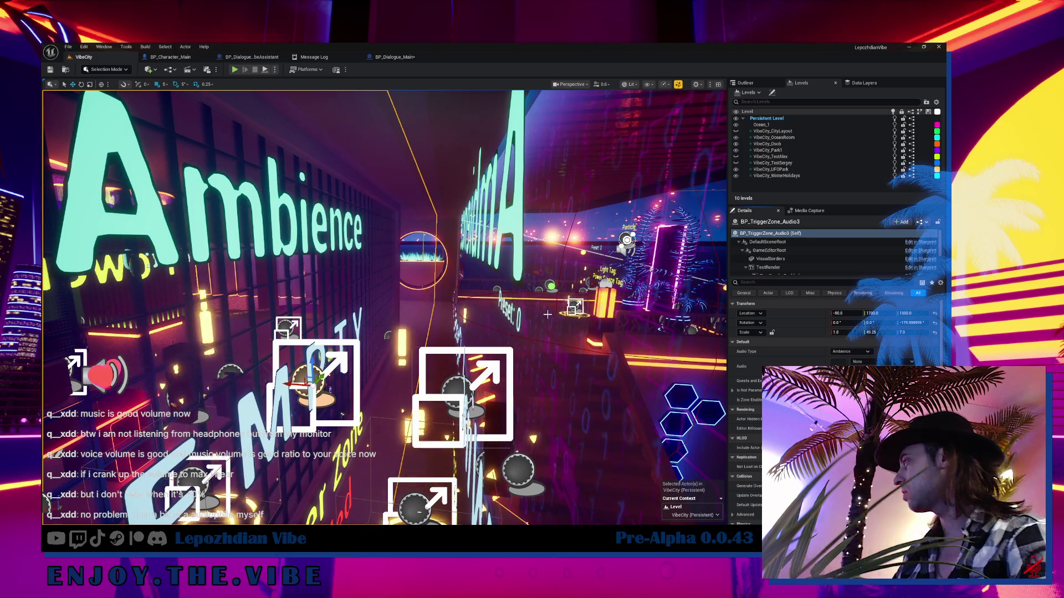
- Select BP_TriggerZone_Audio4, turn toward the Ambience wall, and switch to the 0.0.43 release notes
left_click(458, 388)
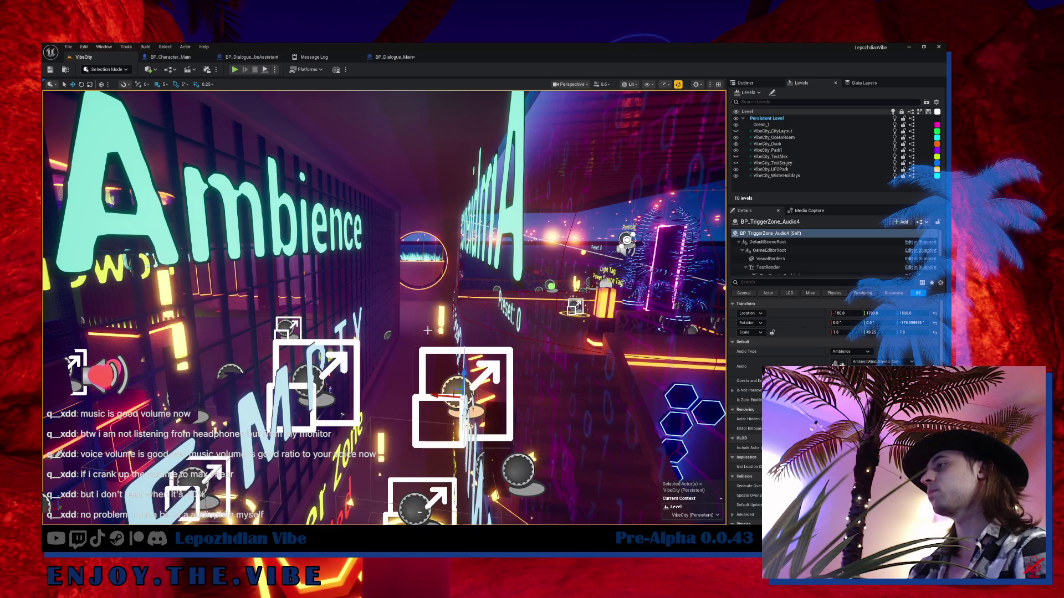
left_click_drag(342, 223, 310, 225)
key("alt+Tab")
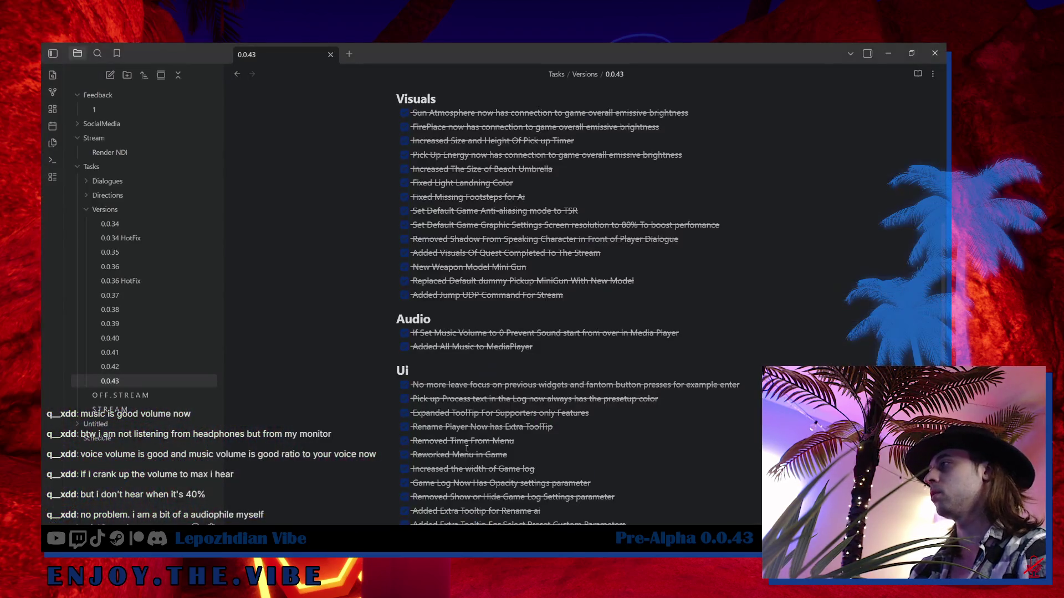
- Review the Known Issues in the 0.0.43 notes, then minimize Obsidian
scroll(451, 370, "down", 10)
scroll(452, 370, "up", 2)
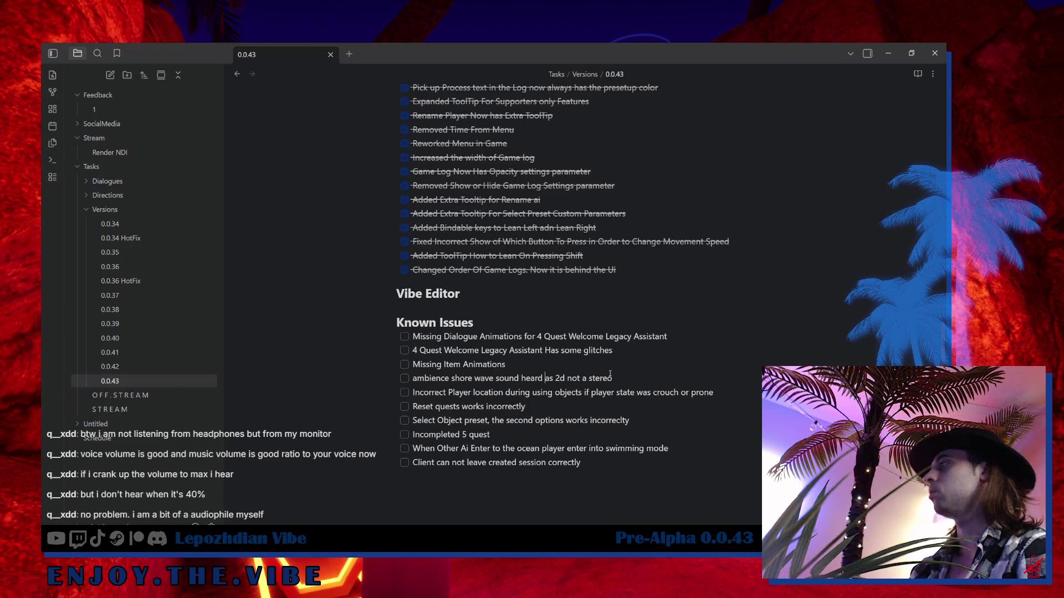
left_click(886, 53)
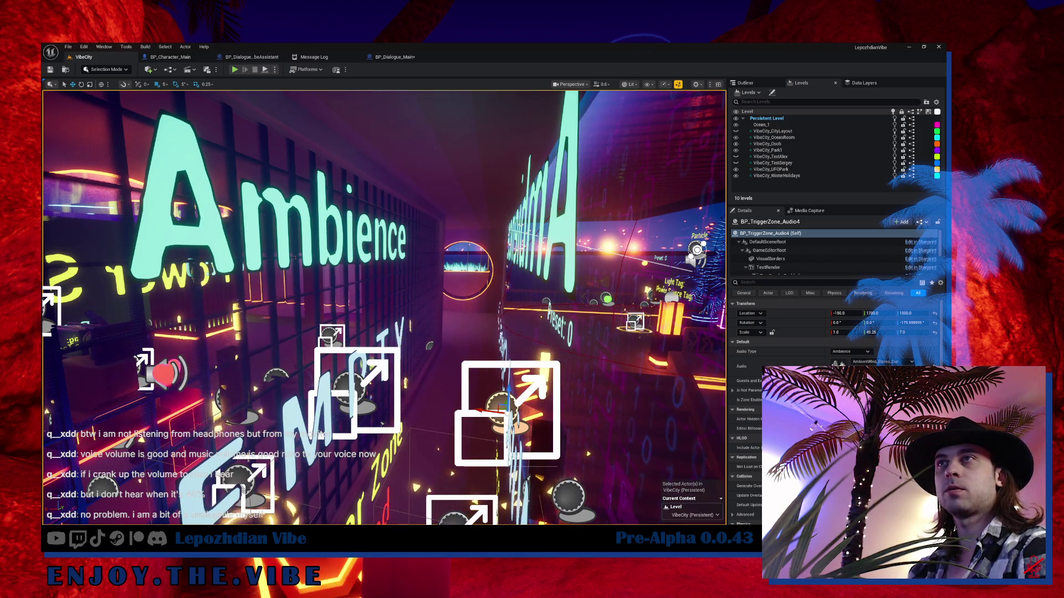
- Check process CPU, memory and GPU usage in Task Manager, then minimize it
key("ctrl+shift+Escape")
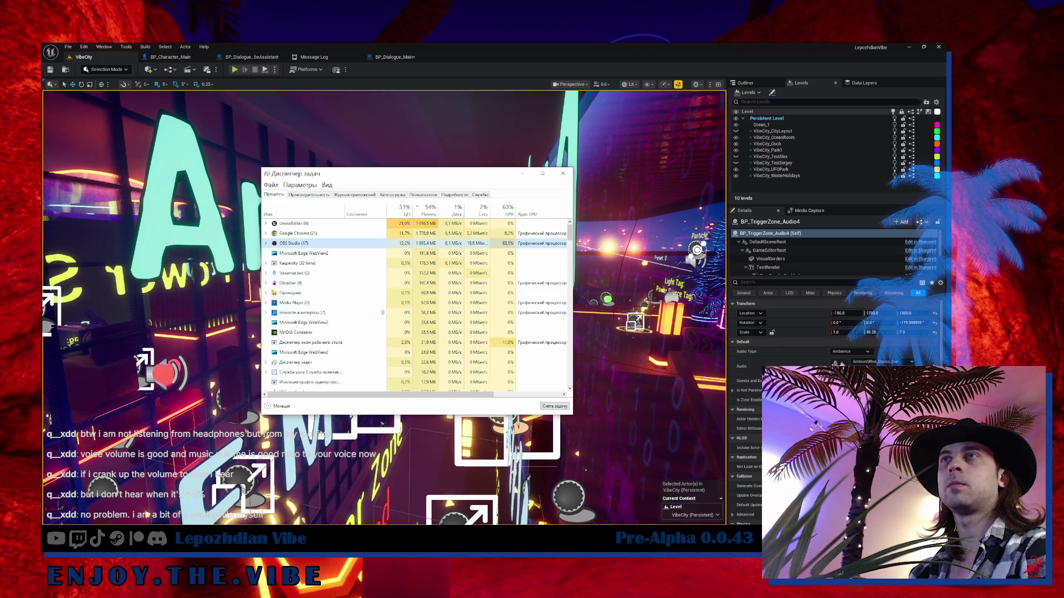
key("alt+Tab")
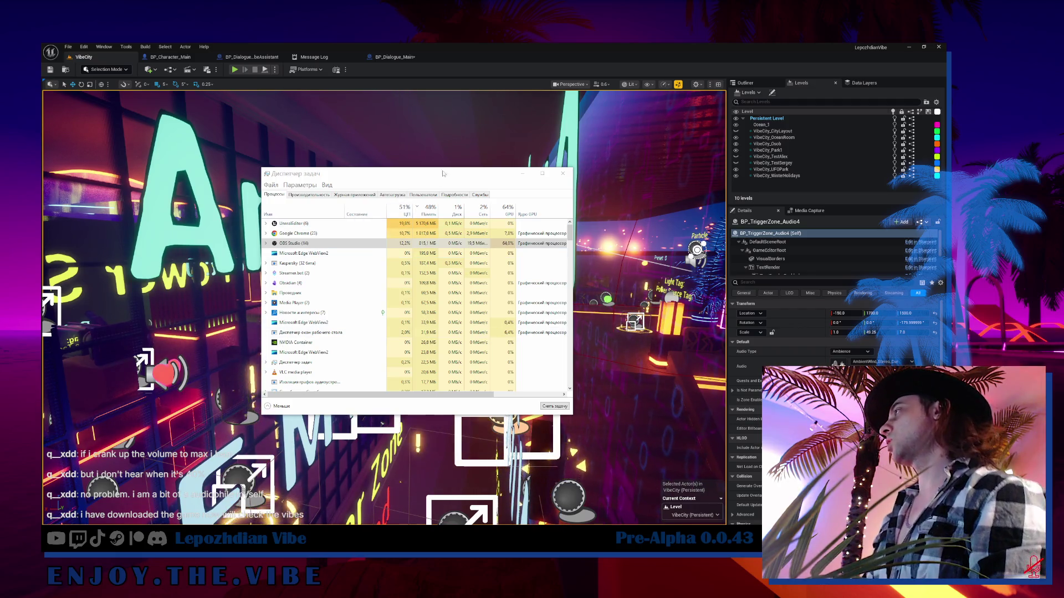
left_click(521, 174)
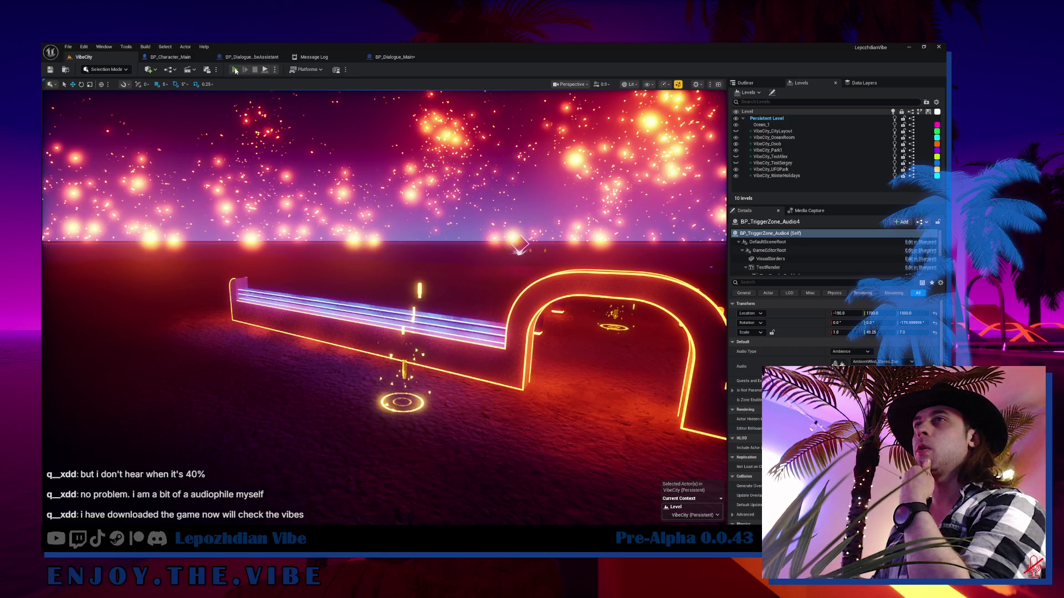
- Start a Play In Editor session of VibeCity
left_click(235, 70)
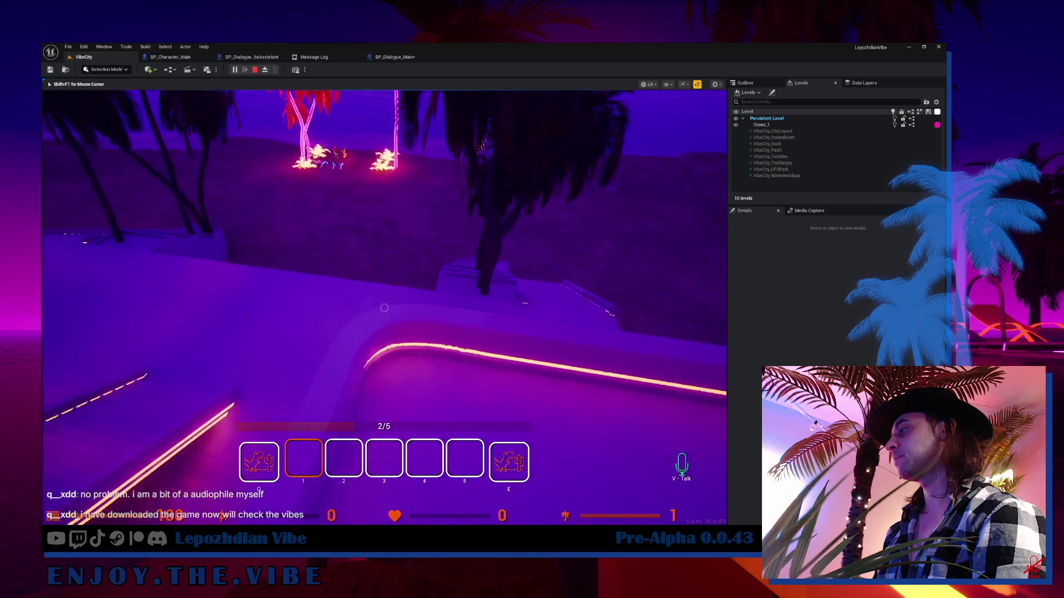
- Stop the VibeCity play-test after walking around the level
key("Escape")
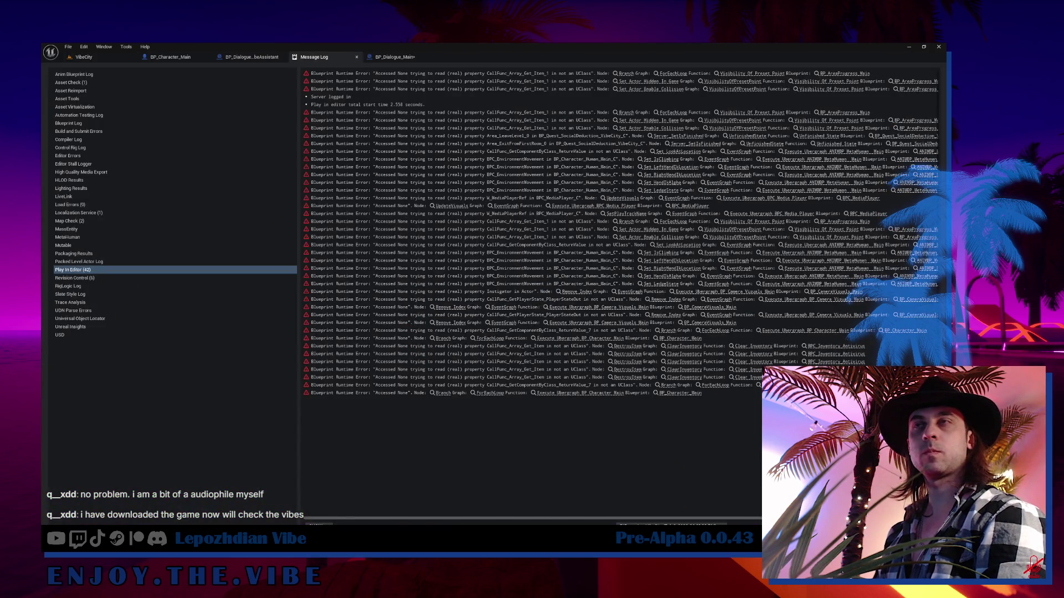
- Check resource usage in Task Manager, then go back to VibeCity and the BP_Dialogue_Main graph
key("ctrl+shift+Escape")
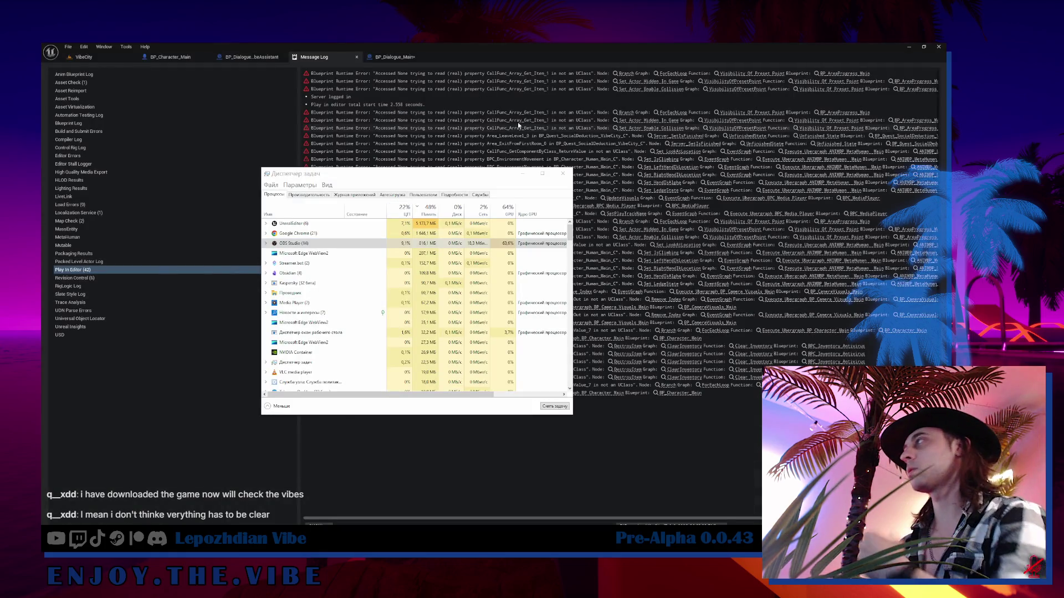
left_click(522, 174)
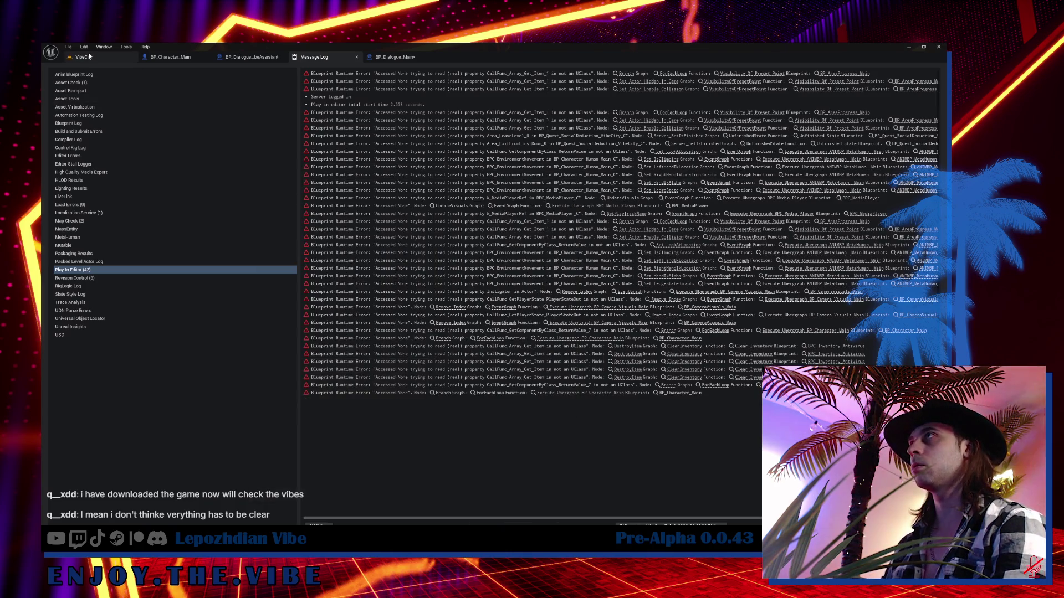
left_click(83, 56)
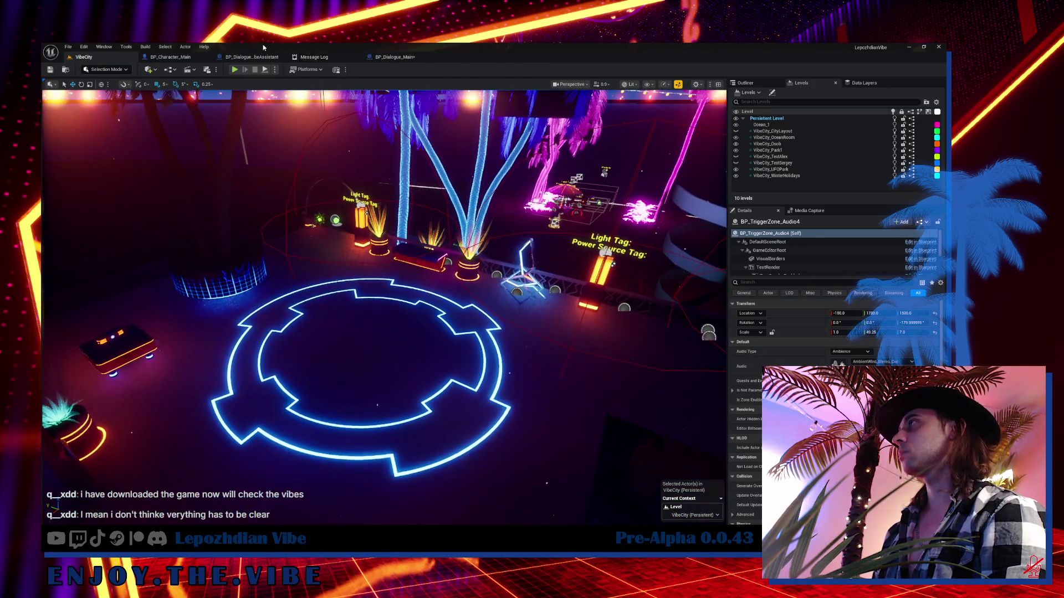
left_click(394, 56)
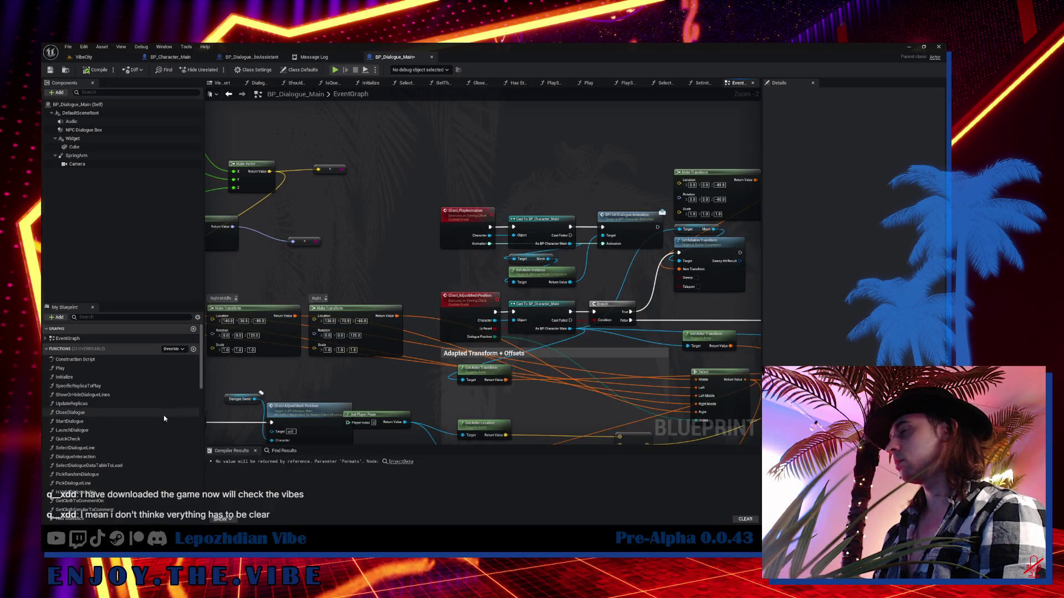
left_click(283, 451)
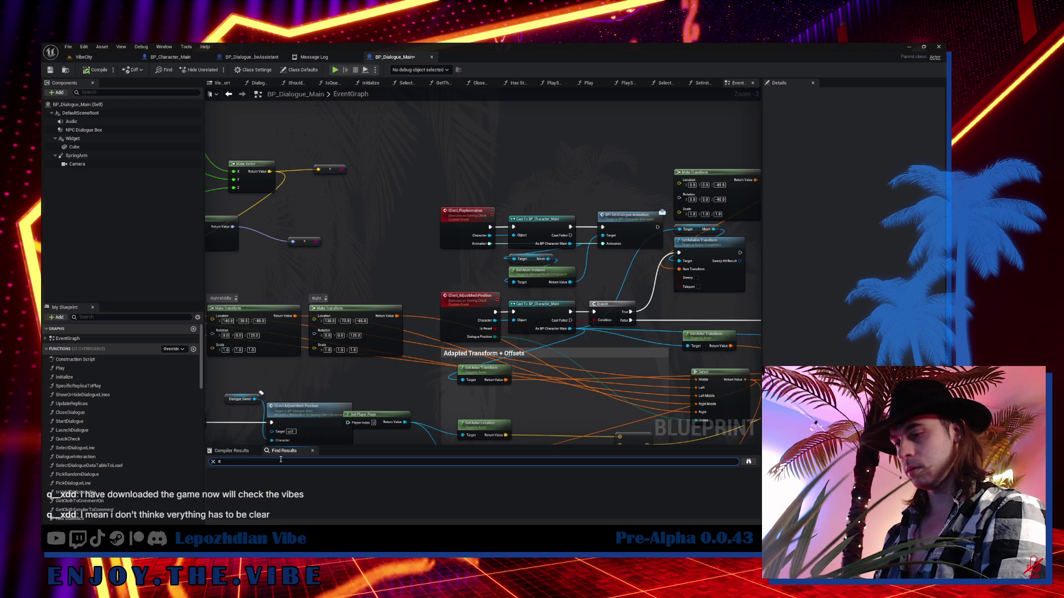
type("start")
key("Return")
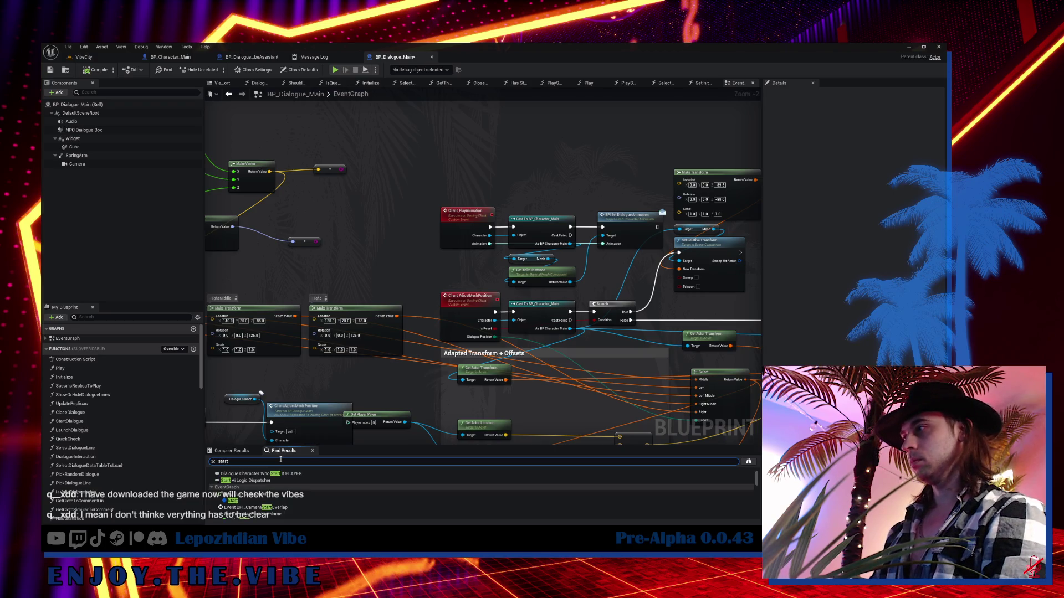
scroll(288, 499, "down", 3)
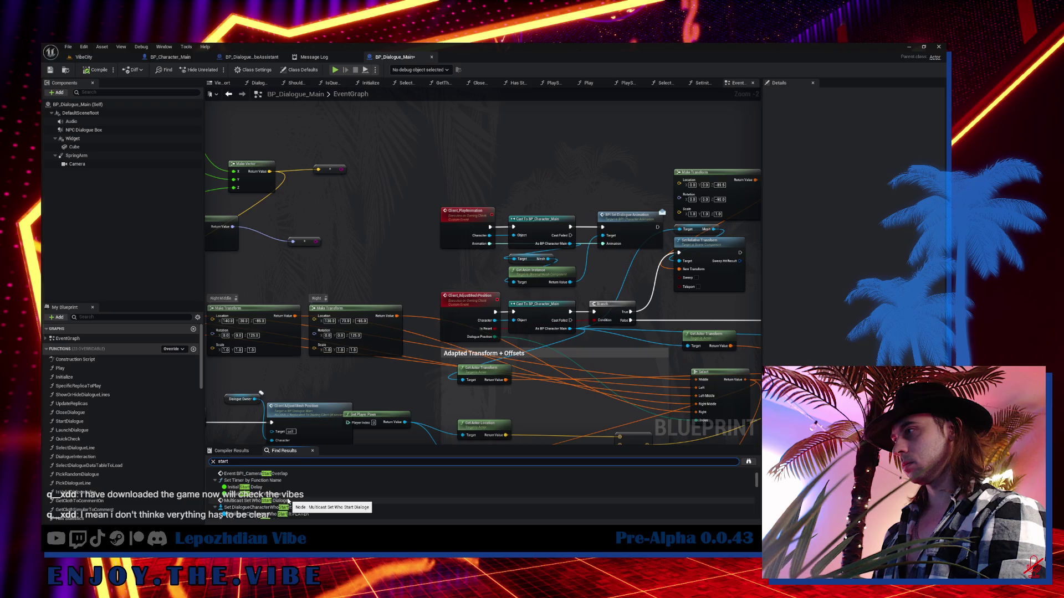
scroll(288, 498, "down", 2)
left_click(95, 316)
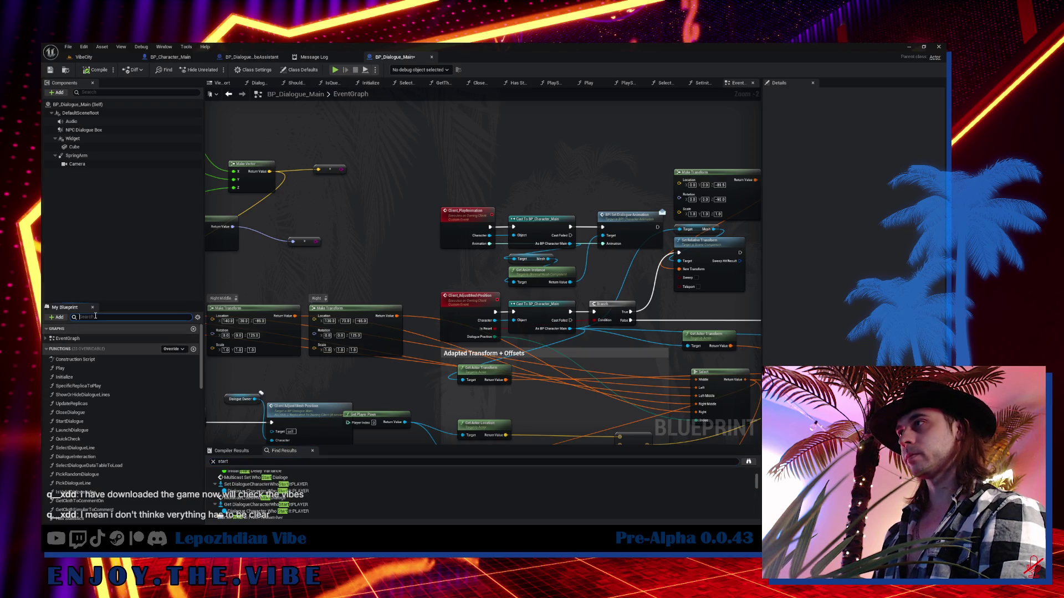
type("start")
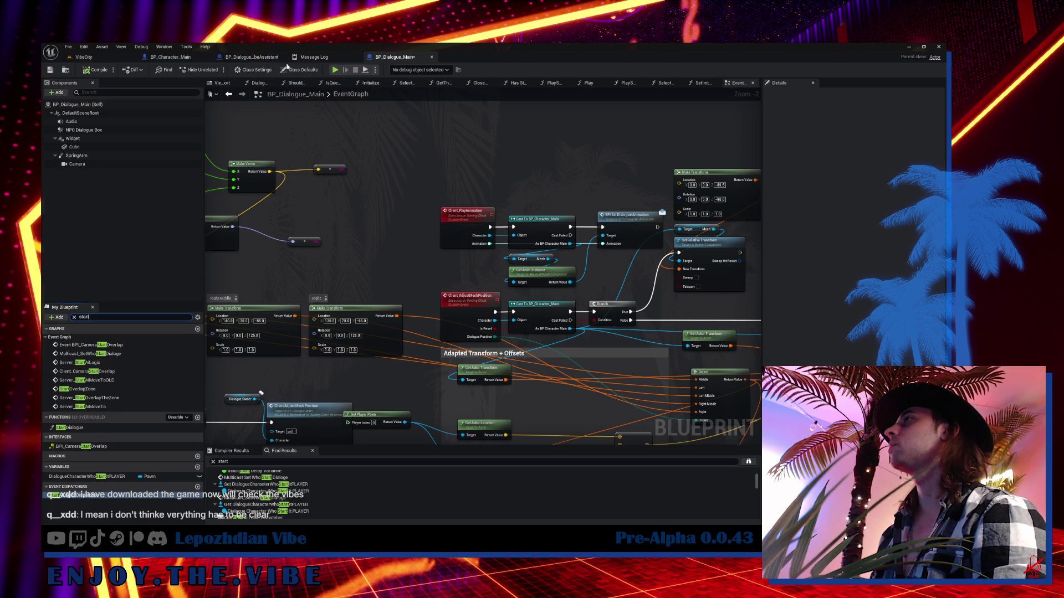
scroll(485, 205, "down", 10)
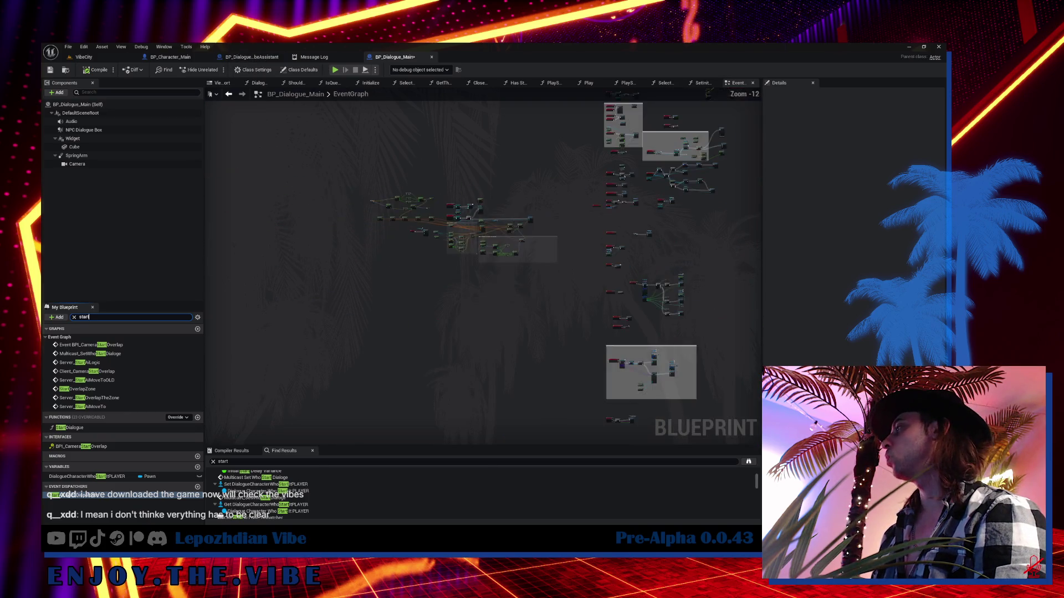
scroll(255, 214, "up", 12)
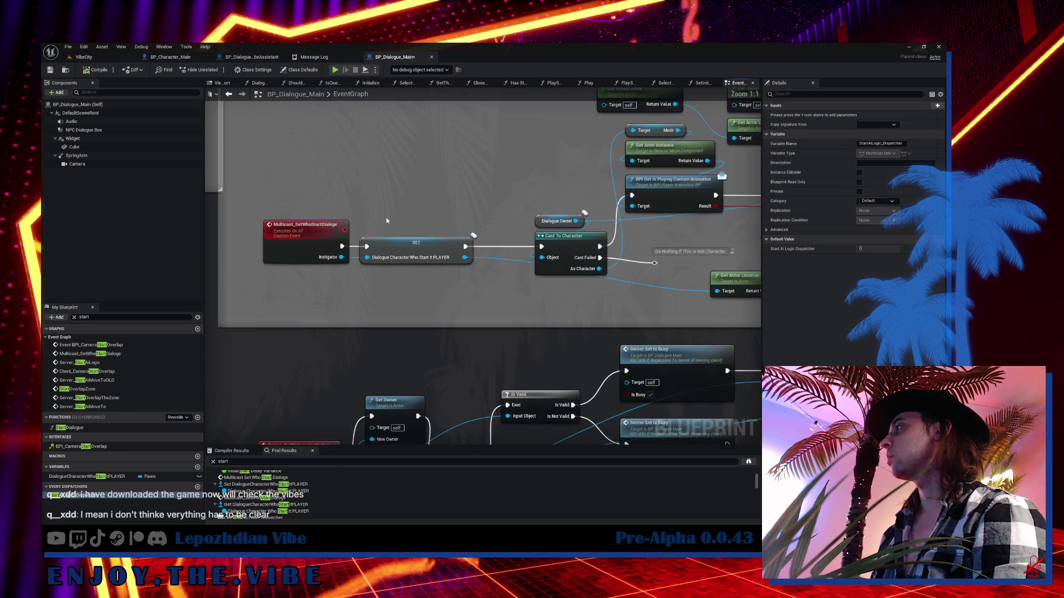
scroll(428, 281, "down", 2)
mouse_move(428, 285)
left_mouse_down()
mouse_move(418, 174)
mouse_move(405, 164)
left_mouse_up()
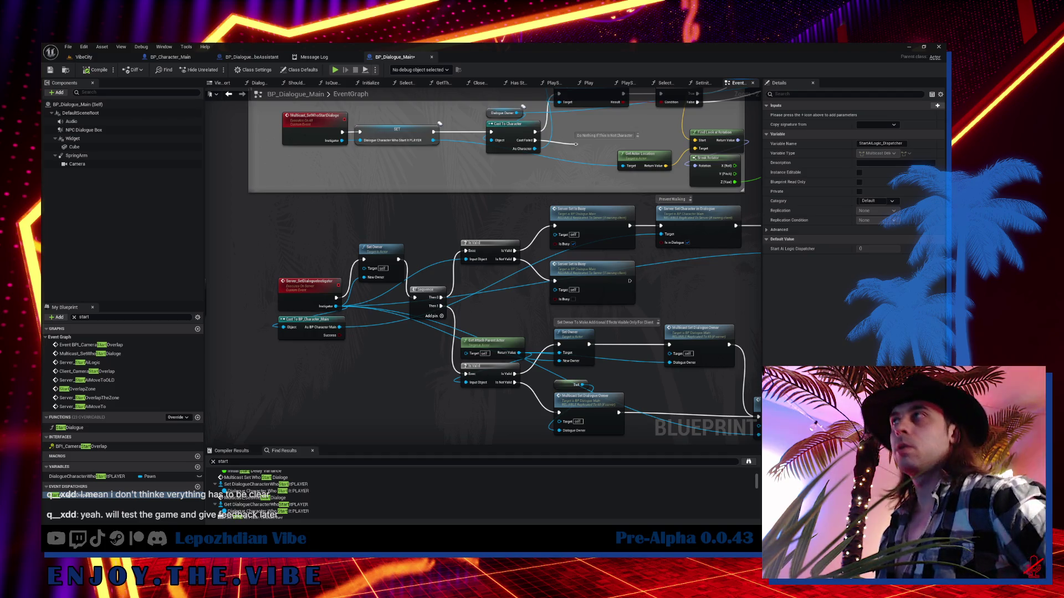
left_click(84, 57)
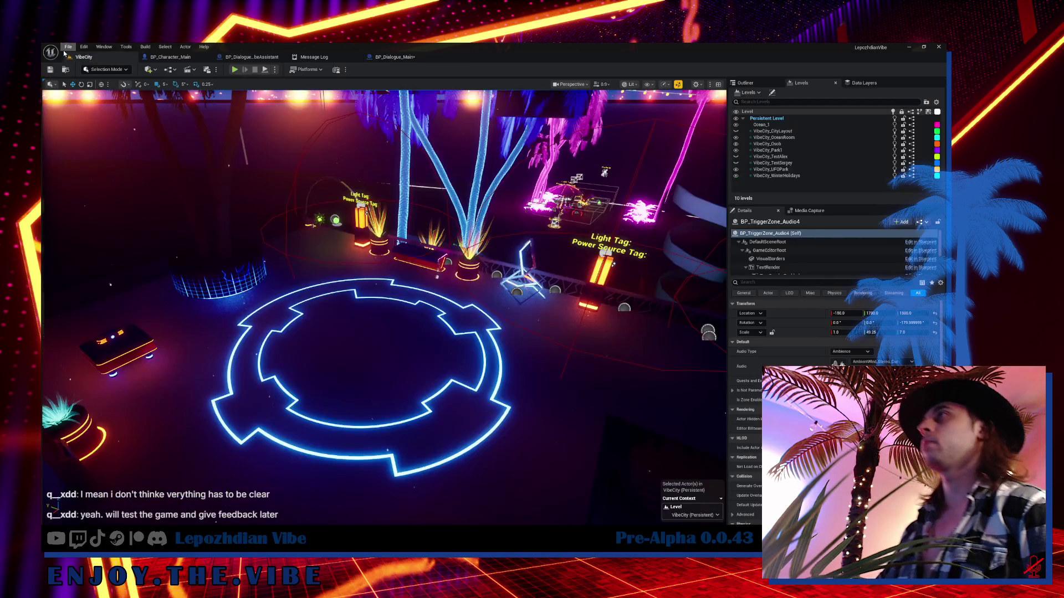
- Start a play-test of the level and open the in-game feedback form from the main menu
left_click(68, 47)
left_click(105, 147)
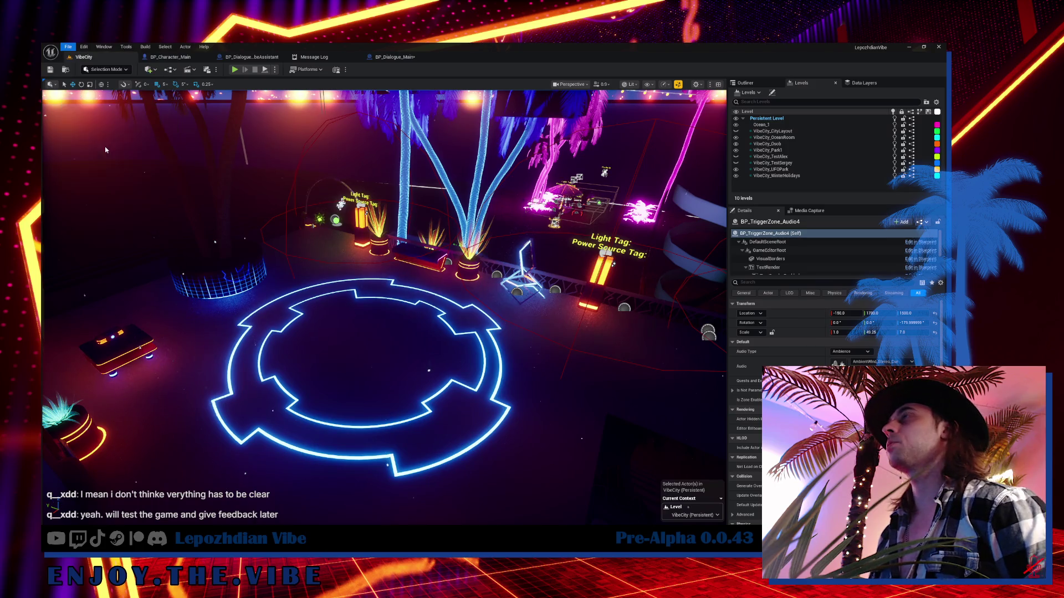
left_click(235, 69)
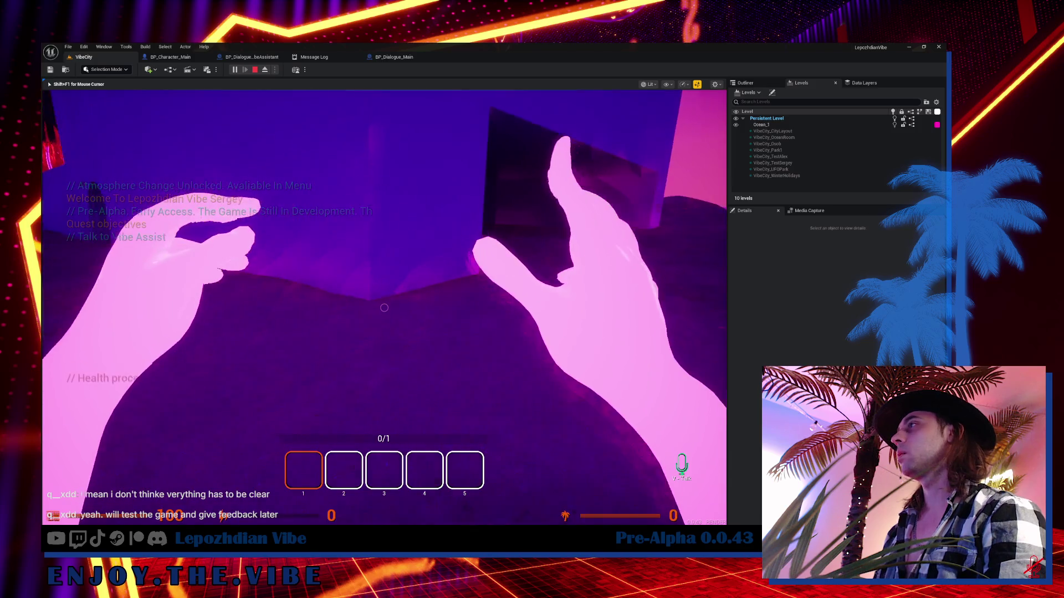
key("Tab")
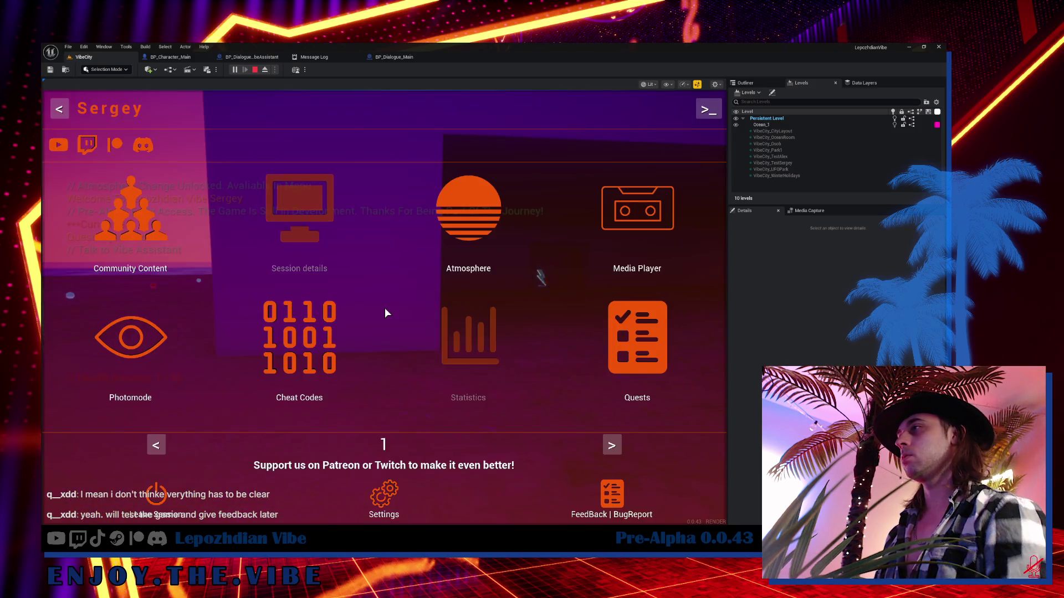
left_click(616, 495)
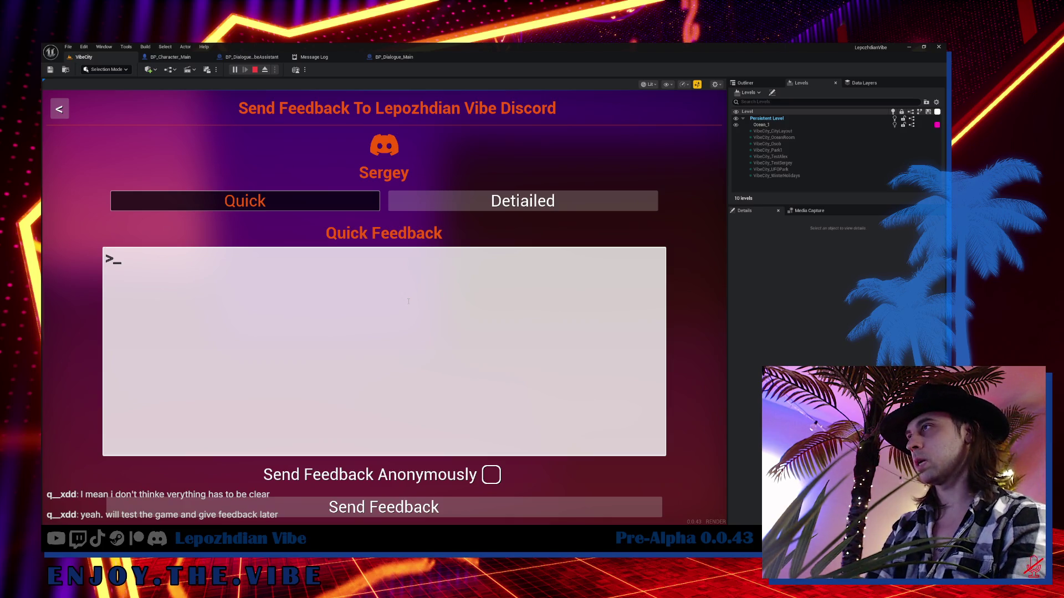
- Try the feedback box with test text, then browse the Detailed questions and return to Quick
type("fjiofsdljkfsdjl")
key("BackSpace")
key("BackSpace")
key("BackSpace")
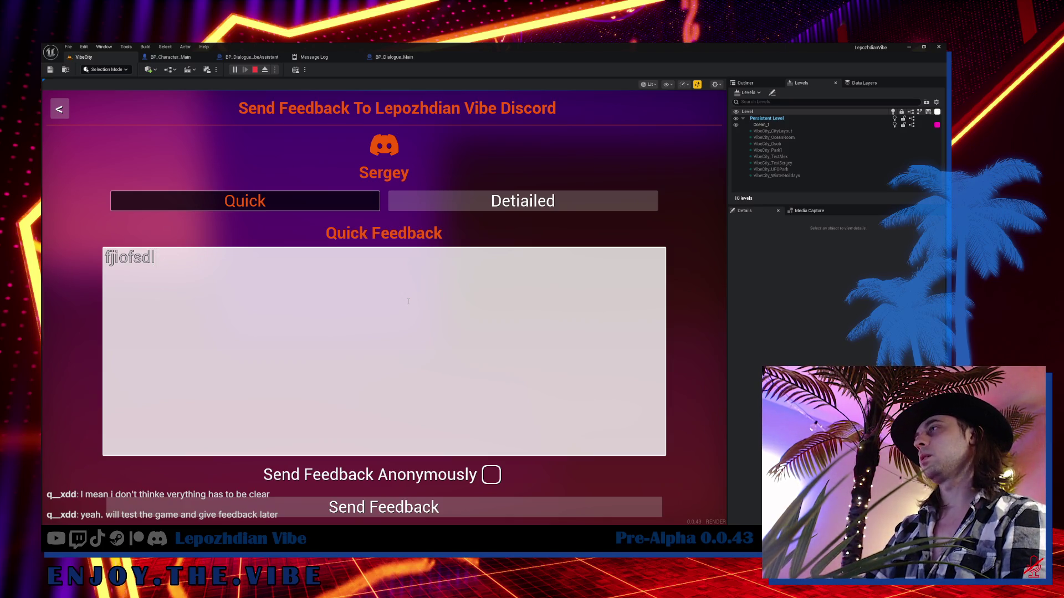
key("BackSpace")
key("BackSpace")
key("BackSpace")
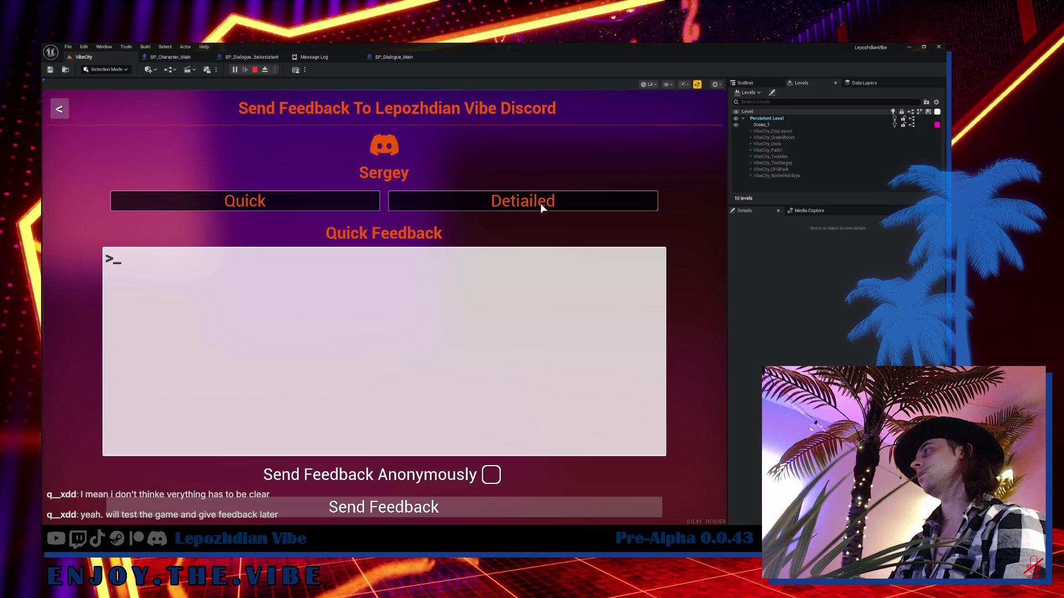
left_click(541, 204)
scroll(470, 282, "down", 2)
scroll(469, 281, "down", 3)
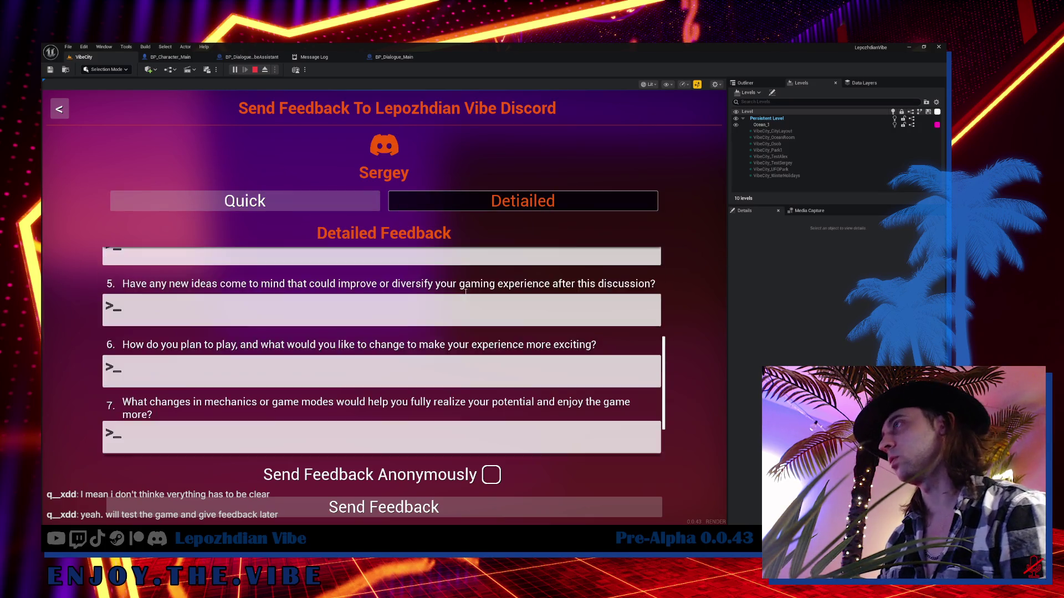
left_click(313, 211)
- Close the feedback screen and menu, reopen Feedback, then exit back to gameplay
key("Escape")
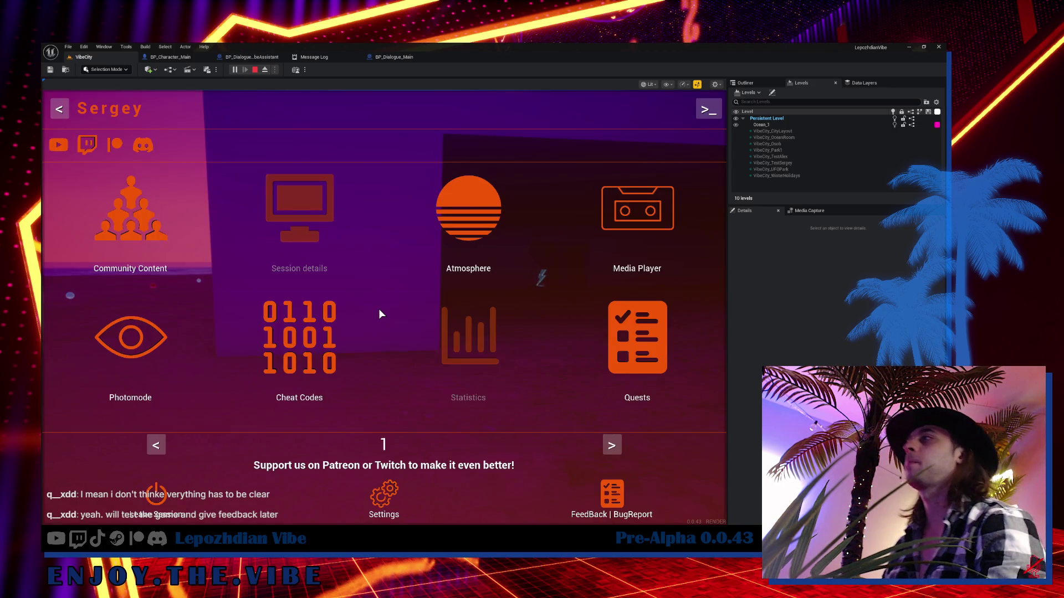
left_click(660, 335)
key("Escape")
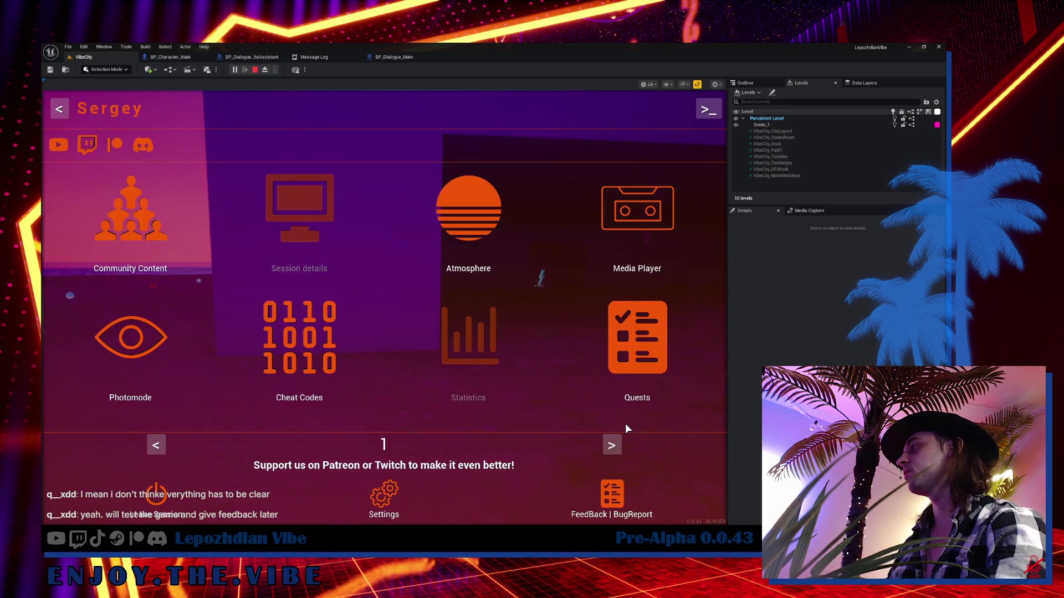
left_click(614, 493)
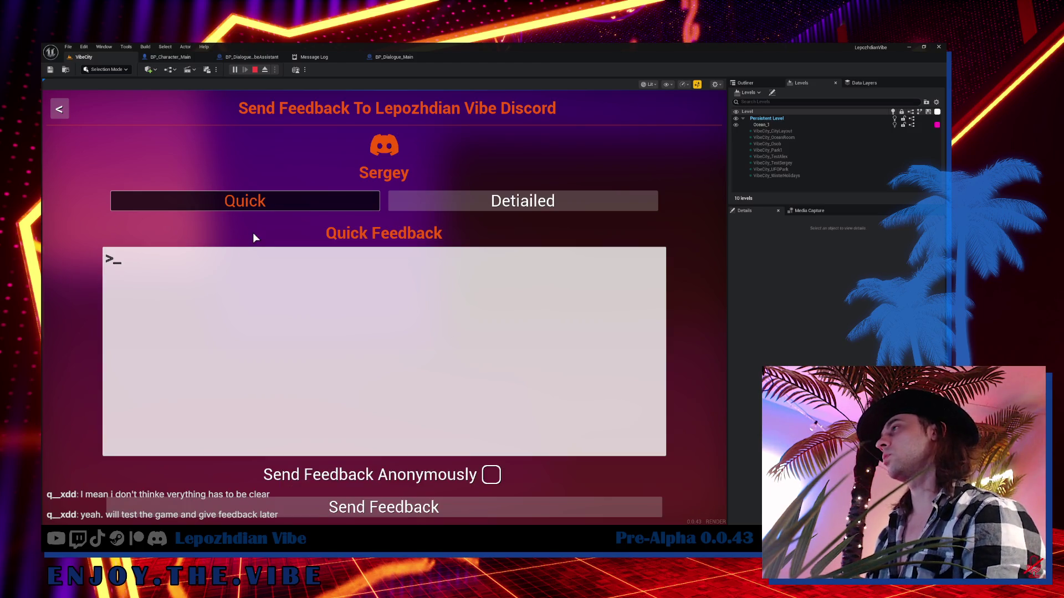
key("Escape")
key("Escape")
mouse_move(384, 308)
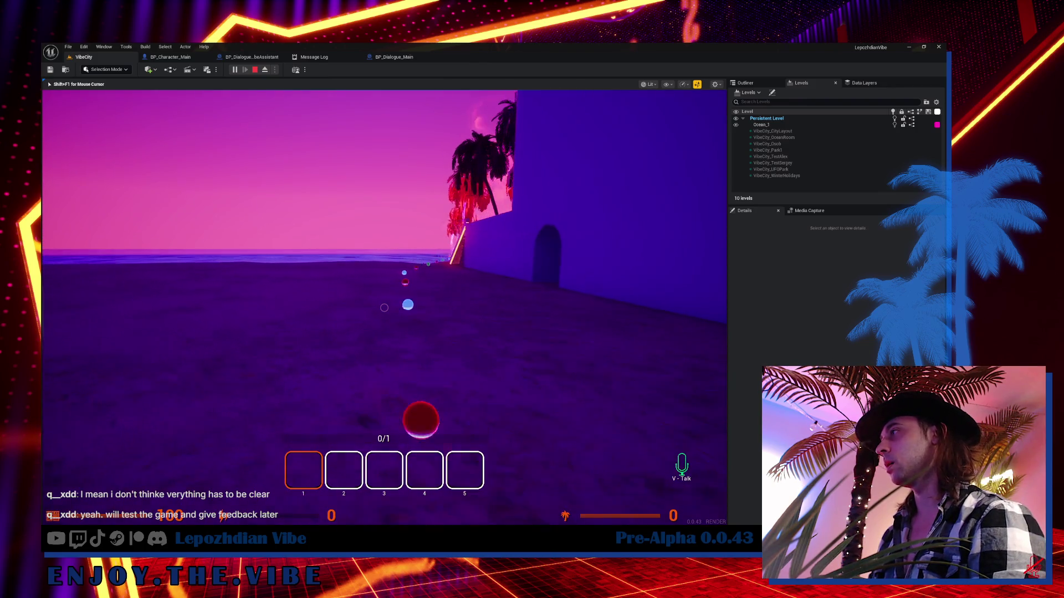
- Walk the character forward with W past the arched wall to the neon staircase
key("w")
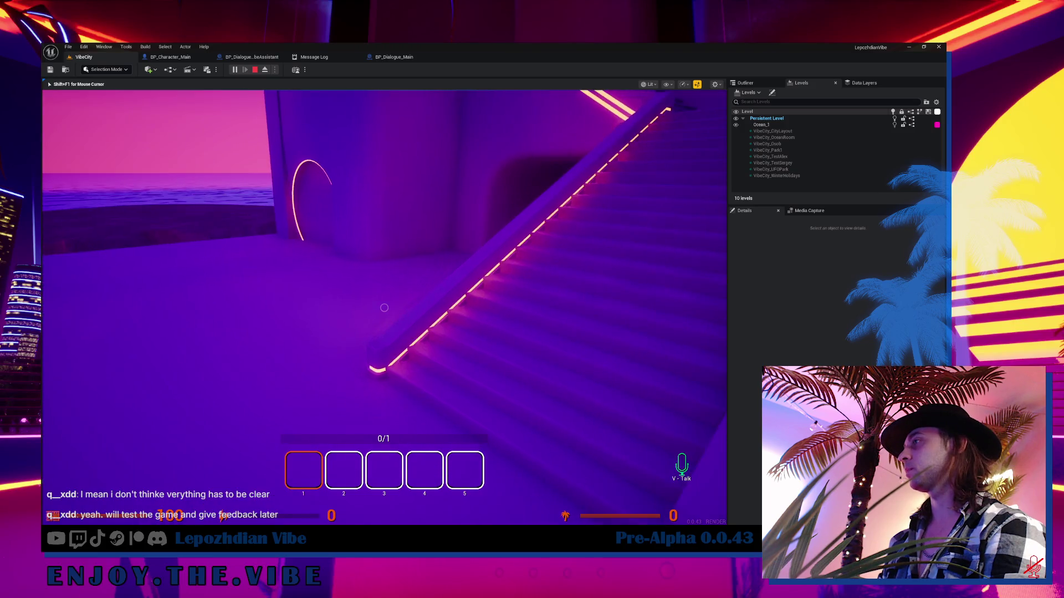
- Stop the play session and review BP_Dialogue_Main's Client_EnableCameraMode and Branch logic
left_click(254, 69)
left_click(394, 57)
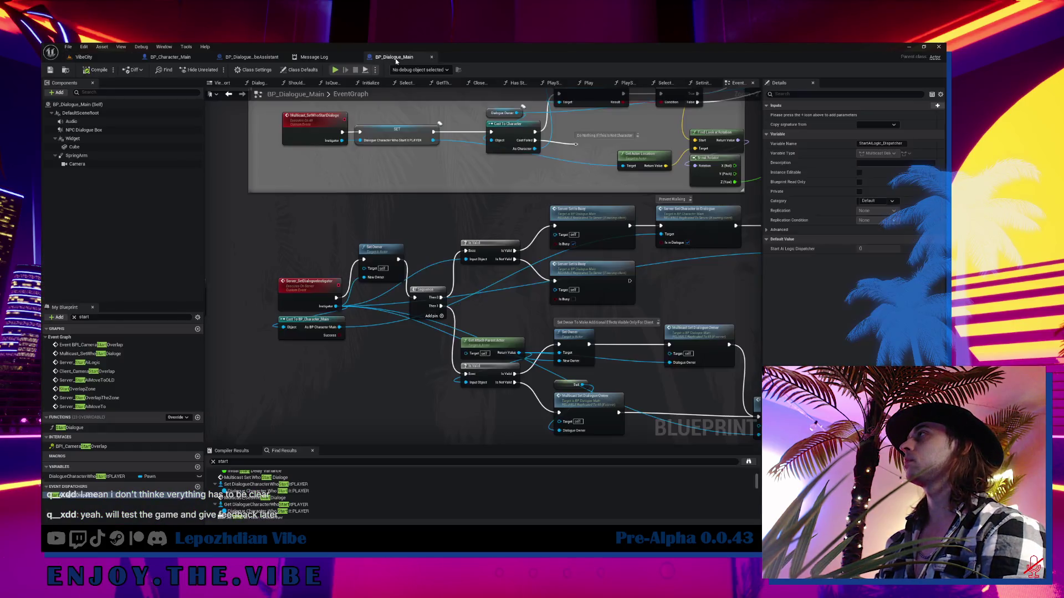
scroll(340, 306, "up", 2)
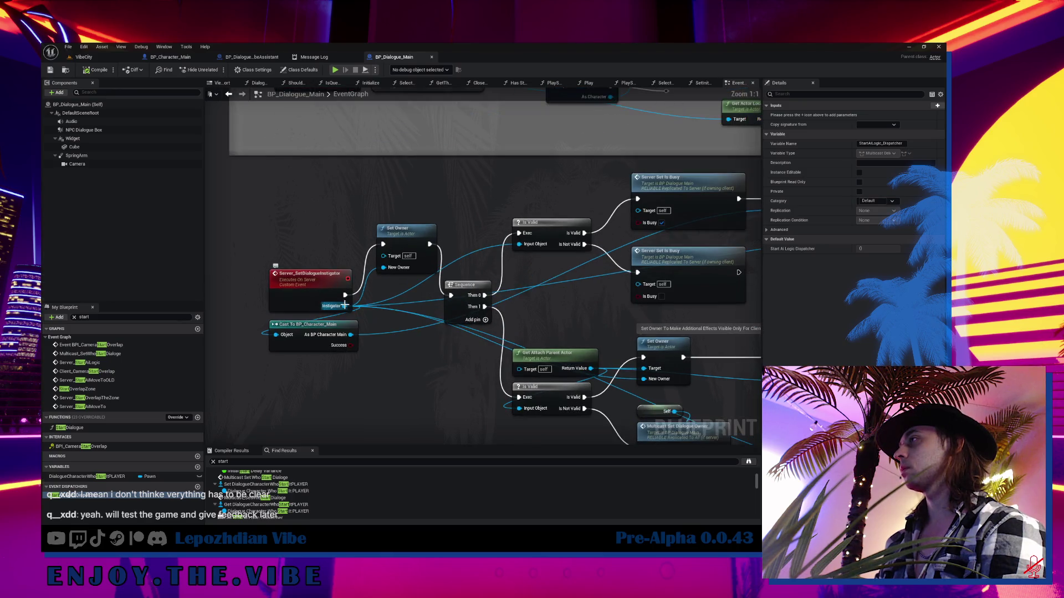
mouse_move(379, 299)
left_mouse_down()
mouse_move(317, 265)
mouse_move(127, 290)
mouse_move(46, 323)
left_mouse_up()
left_click_drag(333, 266, 327, 267)
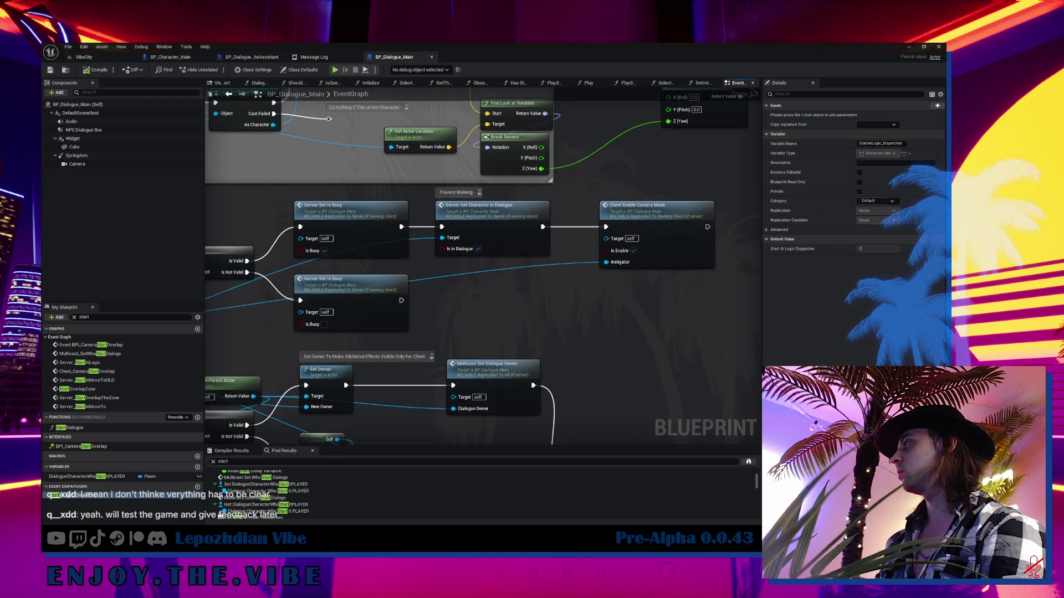
mouse_move(388, 305)
left_mouse_down()
mouse_move(402, 186)
mouse_move(454, 183)
mouse_move(482, 167)
mouse_move(334, 292)
left_mouse_up()
double_click(566, 212)
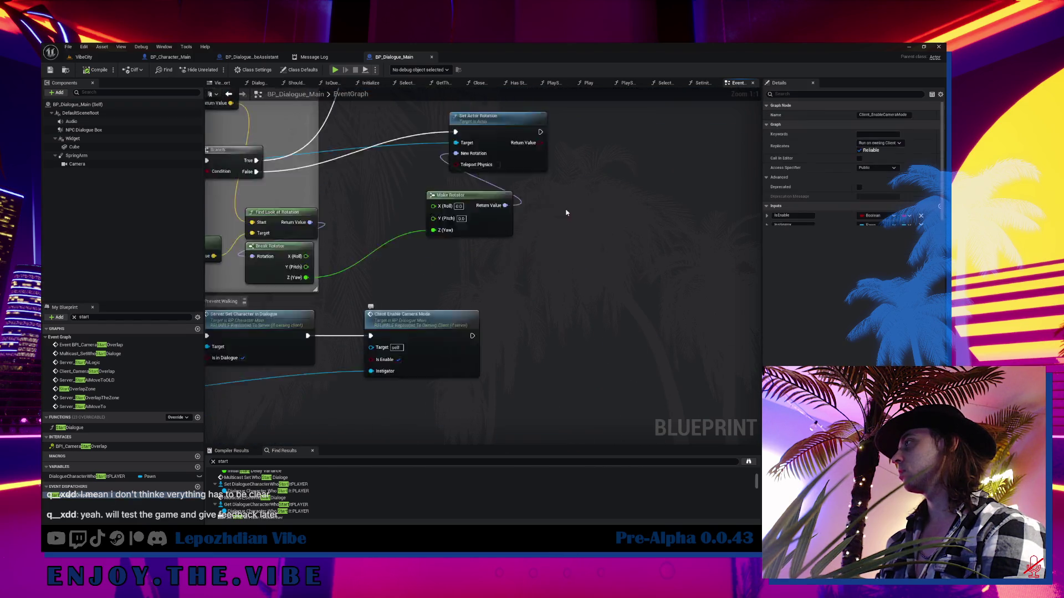
mouse_move(609, 277)
left_mouse_down()
mouse_move(242, 287)
mouse_move(235, 157)
mouse_move(483, 103)
left_mouse_up()
mouse_move(266, 166)
left_mouse_down()
mouse_move(327, 155)
mouse_move(341, 175)
left_mouse_up()
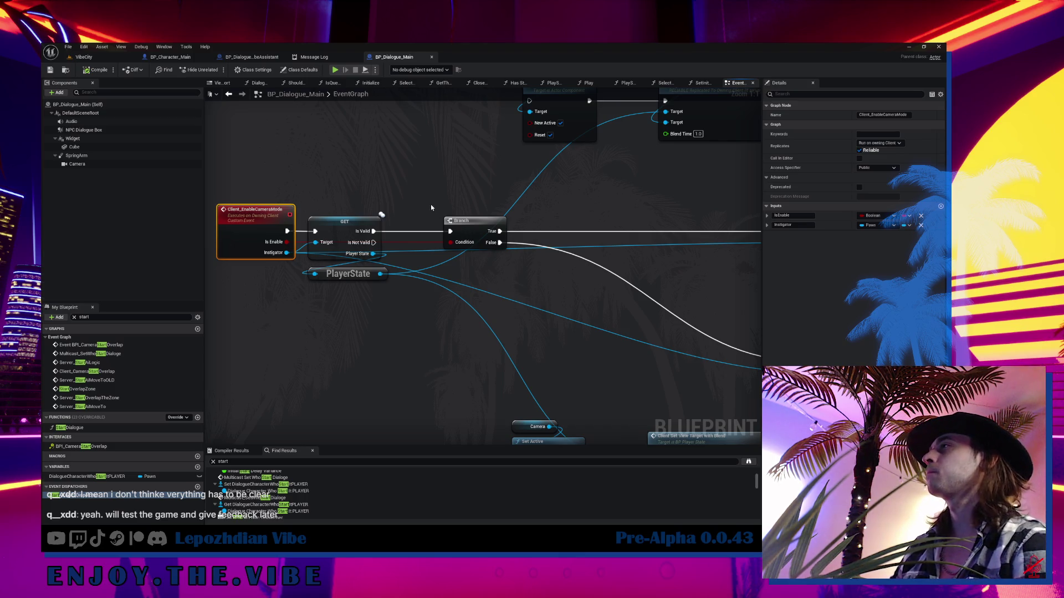
scroll(431, 207, "down", 3)
- Search all references to the Client_AdjustMeshPosition event by name
left_click(242, 58)
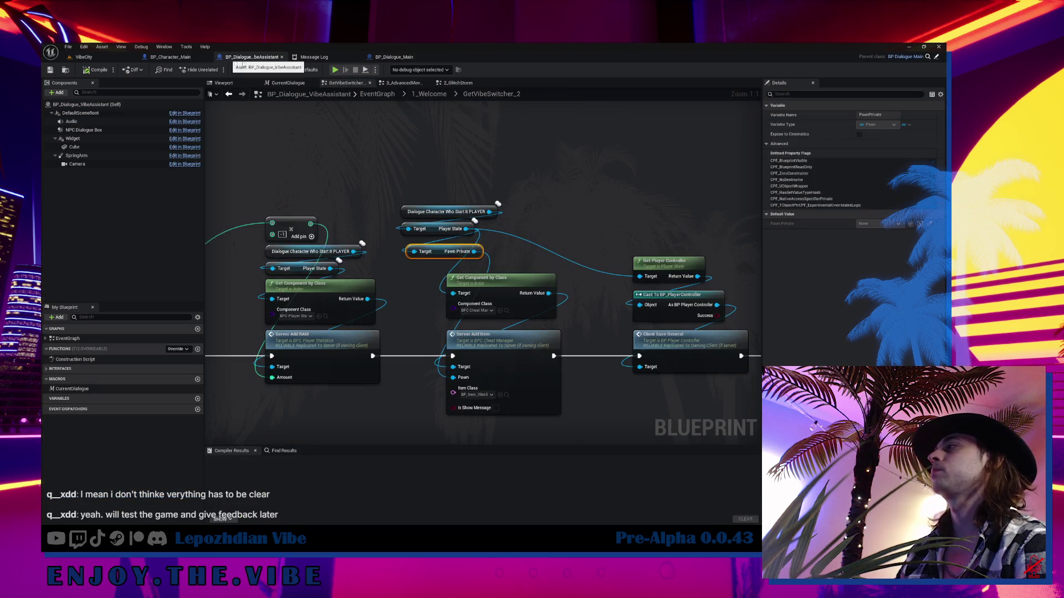
left_click(394, 57)
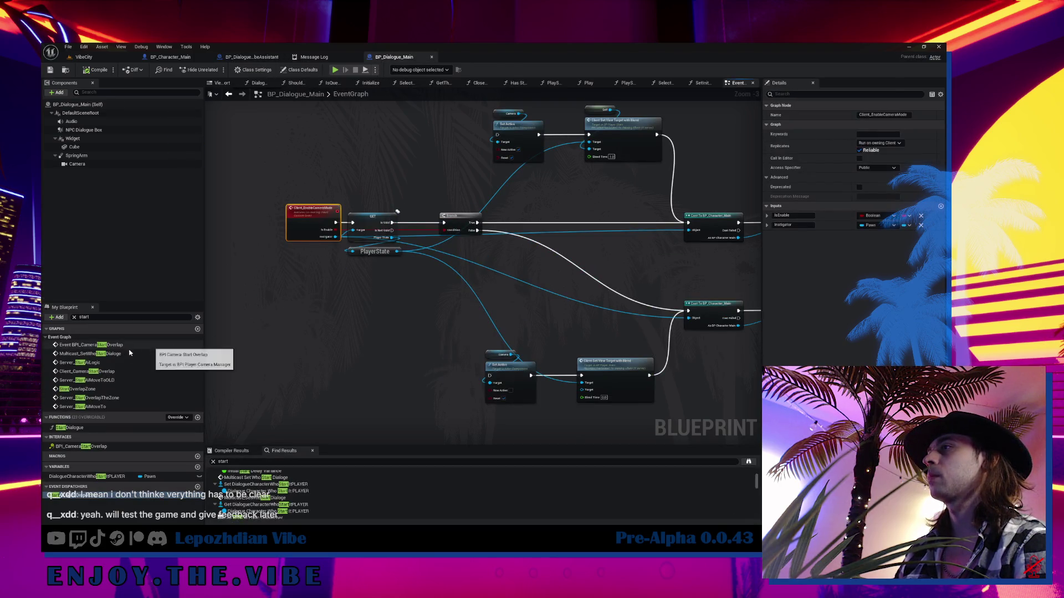
double_click(116, 387)
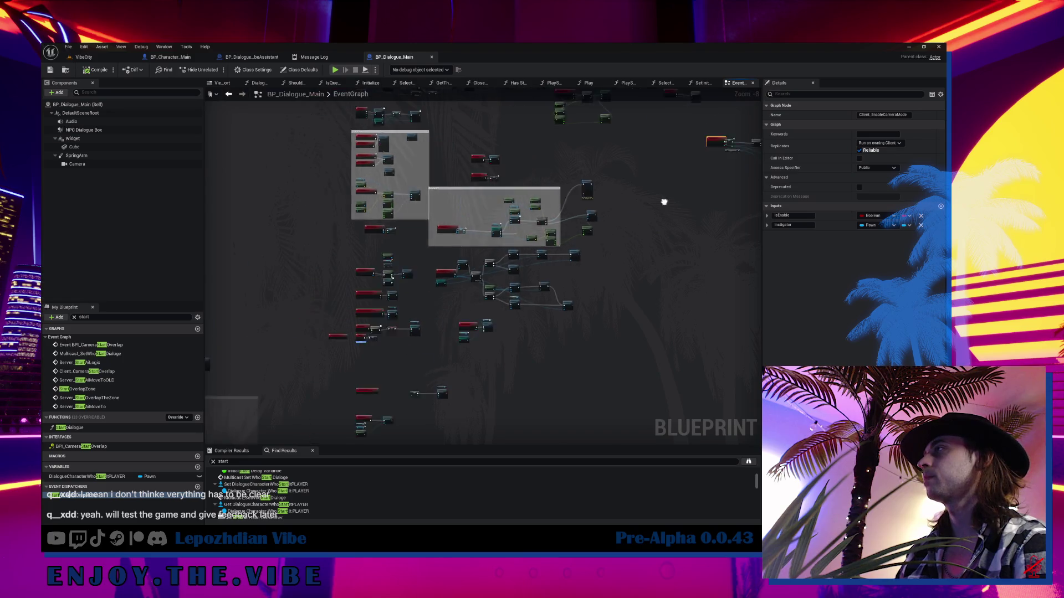
left_click_drag(665, 201, 526, 251)
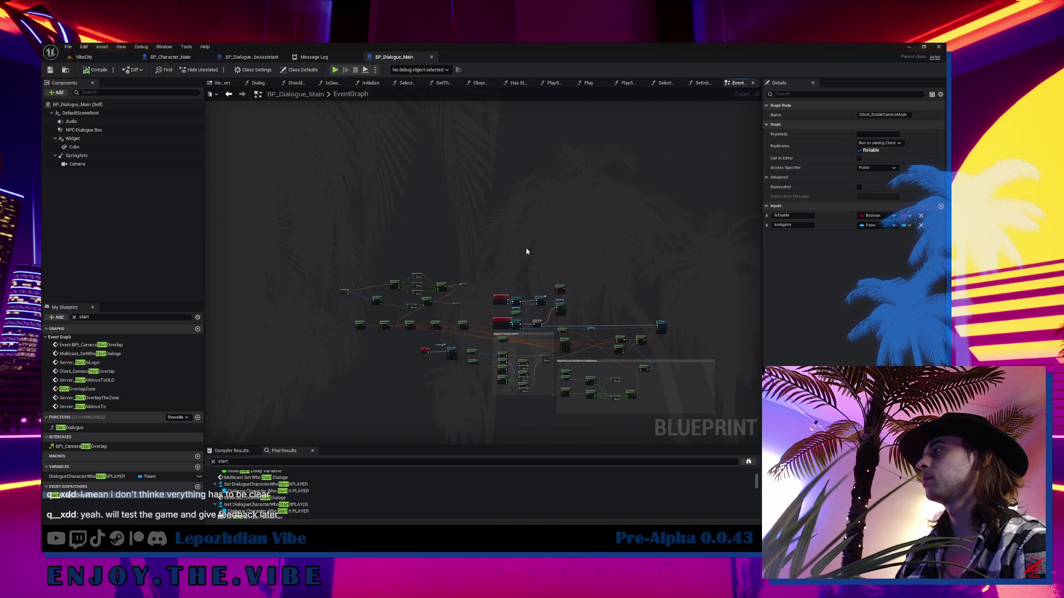
scroll(504, 333, "up", 7)
left_click(492, 277)
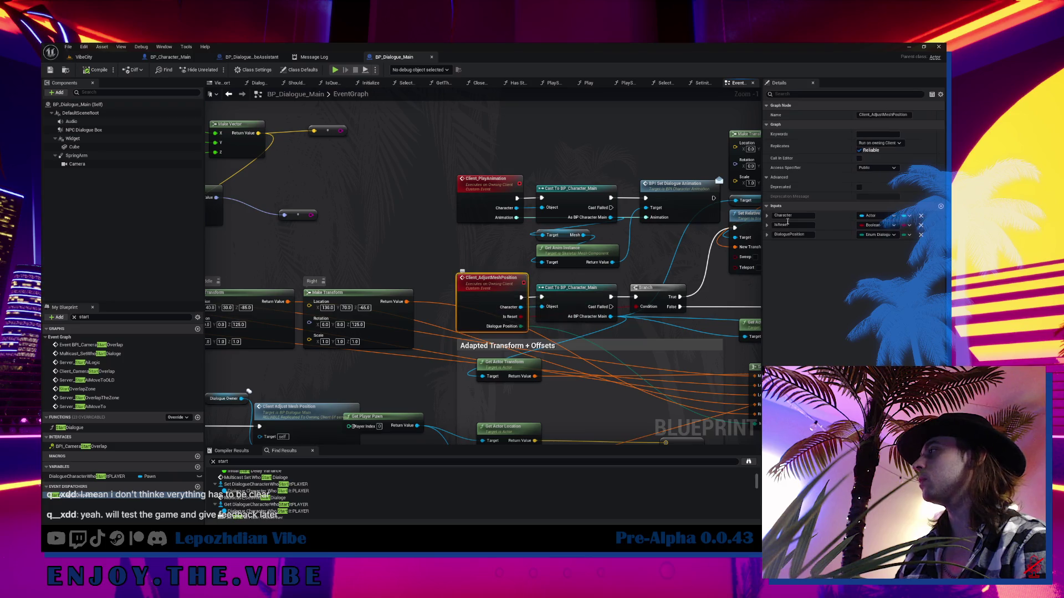
left_click(884, 115)
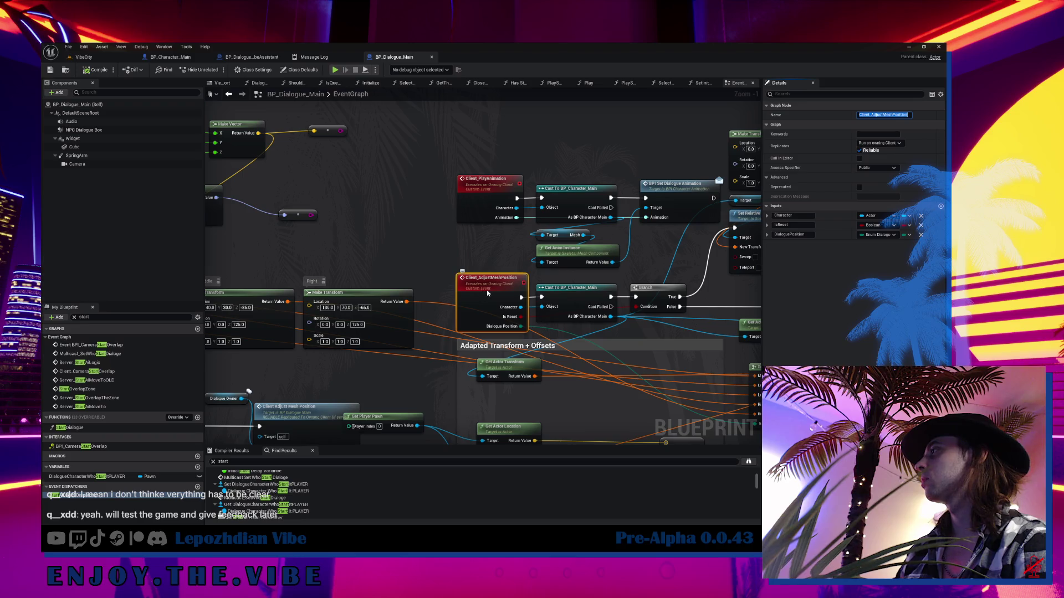
right_click(488, 293)
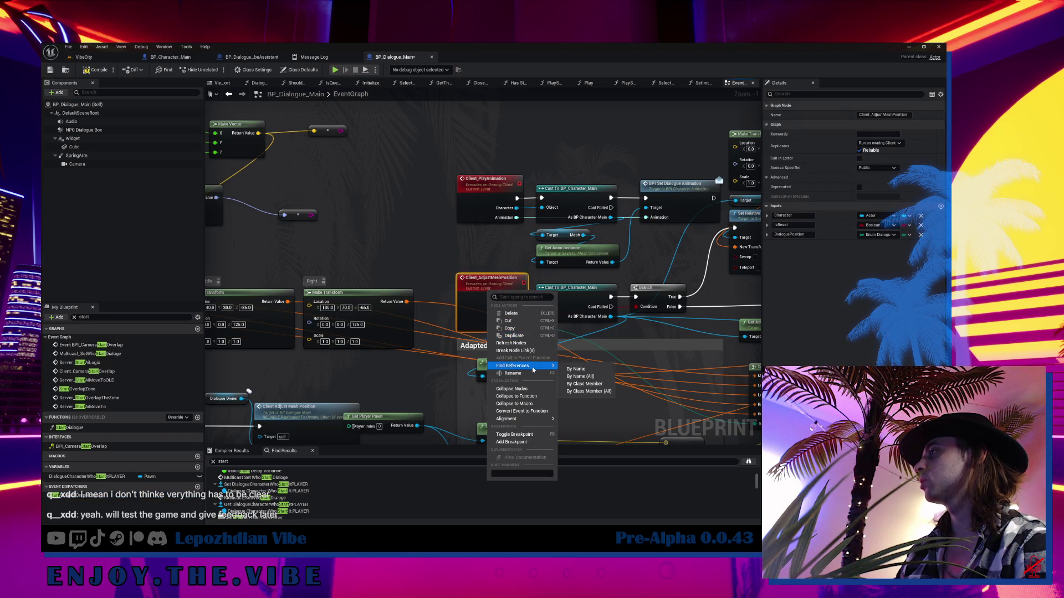
left_click(576, 368)
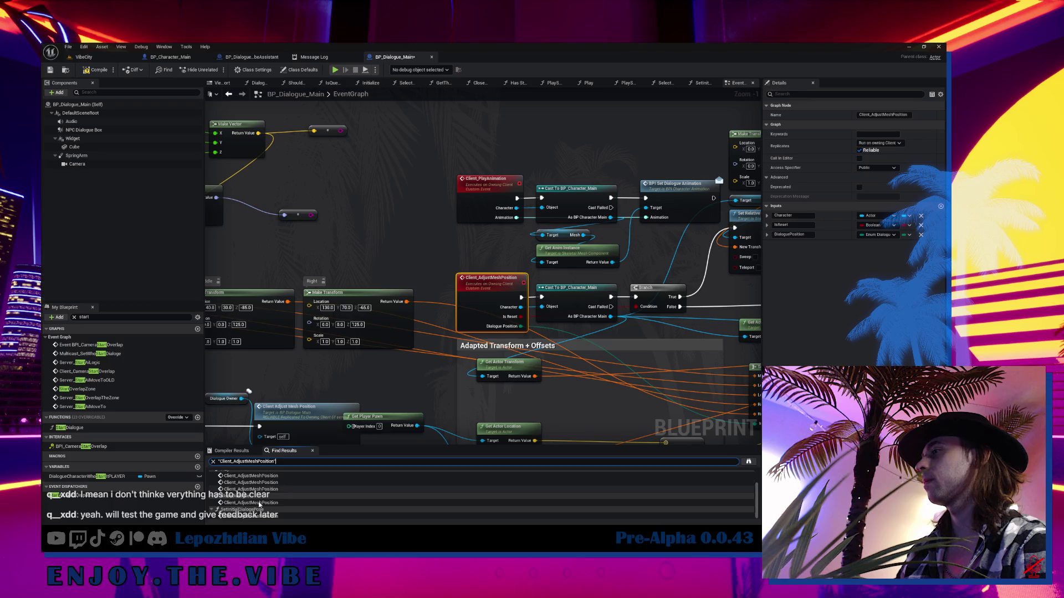
- Visit its calls in SetInitialDialogePose, CloseDialogue and Play, surveying the Play function logic
double_click(254, 516)
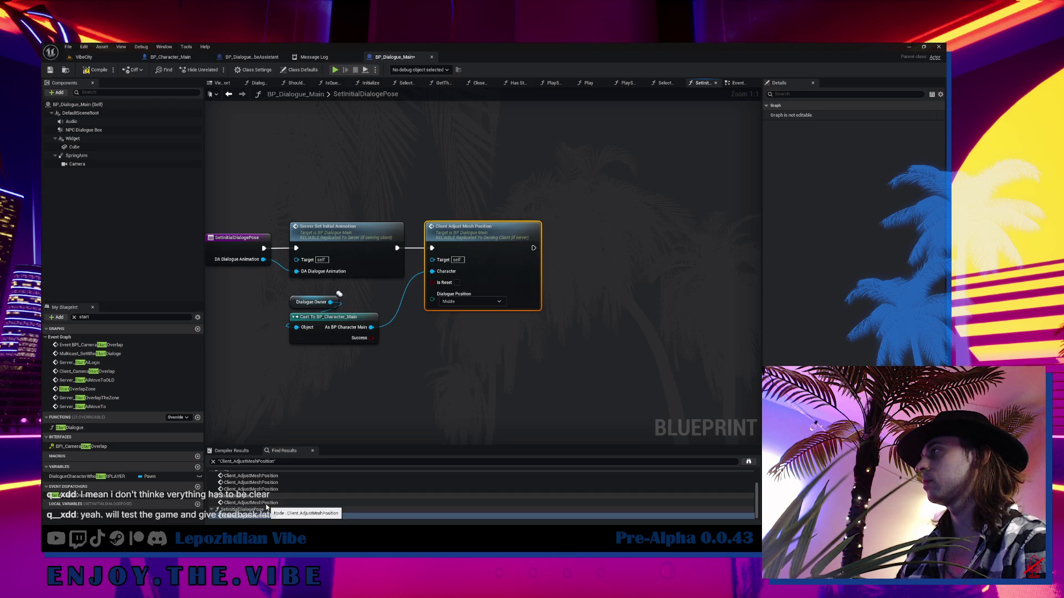
double_click(266, 503)
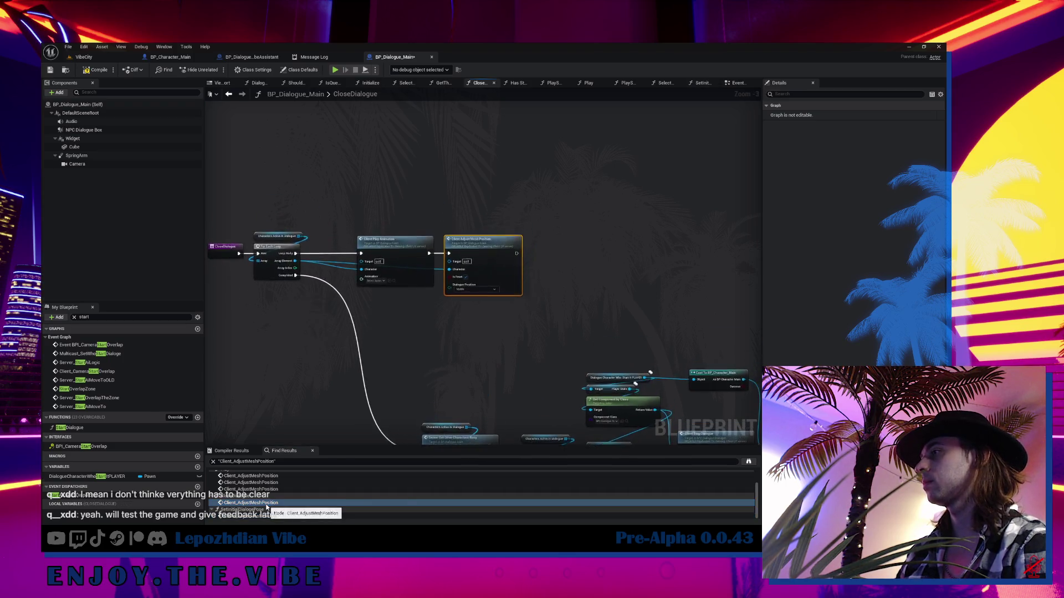
double_click(251, 489)
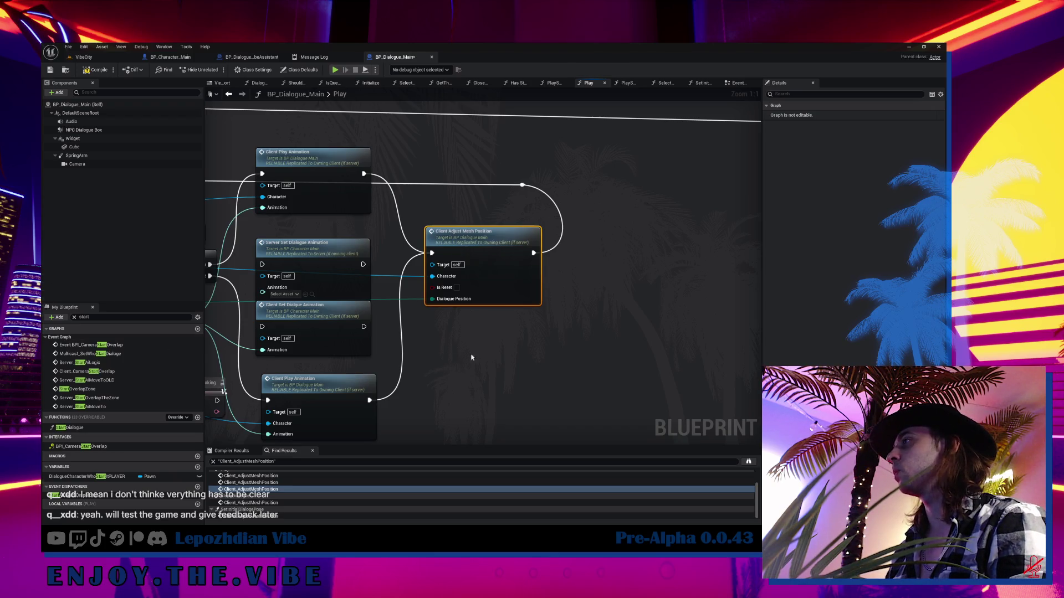
mouse_move(471, 358)
left_mouse_down()
mouse_move(572, 346)
mouse_move(677, 363)
mouse_move(758, 272)
left_mouse_up()
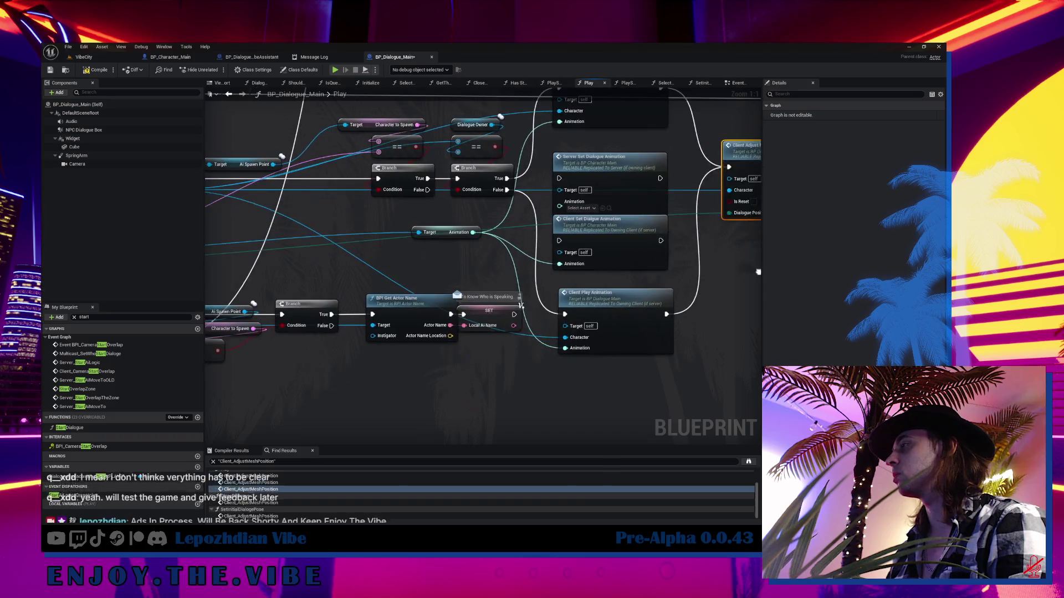
scroll(758, 271, "down", 3)
left_click_drag(480, 402, 486, 438)
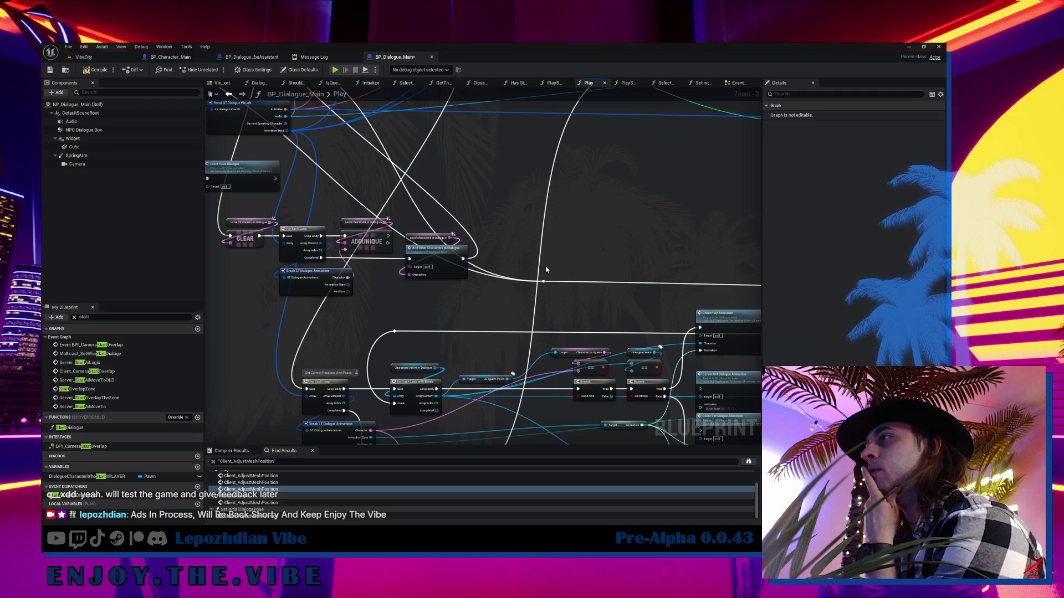
mouse_move(554, 282)
left_mouse_down()
mouse_move(265, 254)
mouse_move(308, 361)
mouse_move(410, 324)
left_mouse_up()
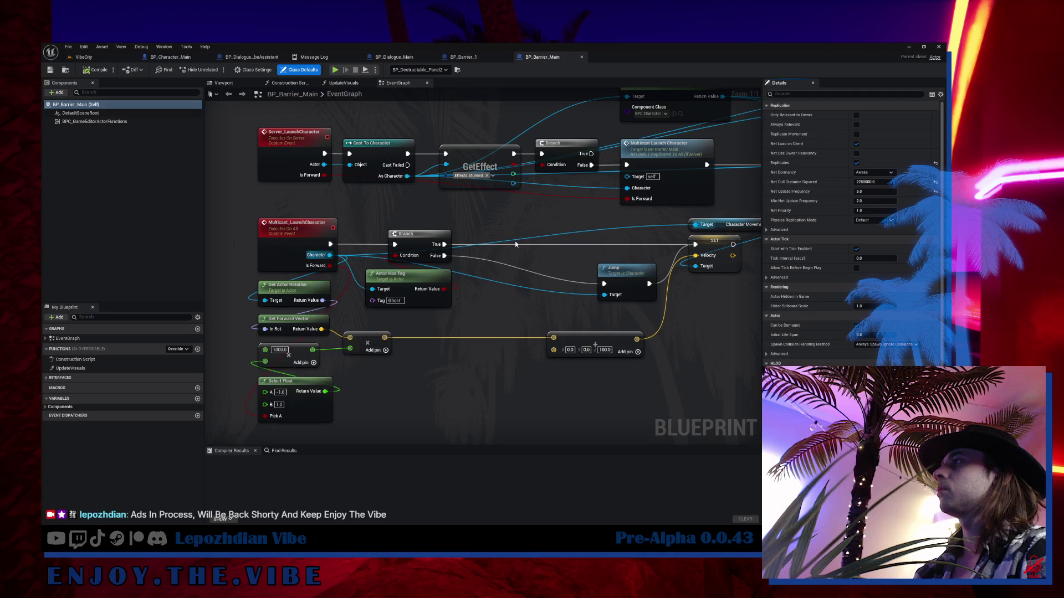
- Look over BP_Barrier_Main's launch nodes and BP_Barrier_1's overlap logic, then return to VibeCity
scroll(515, 244, "up", 4)
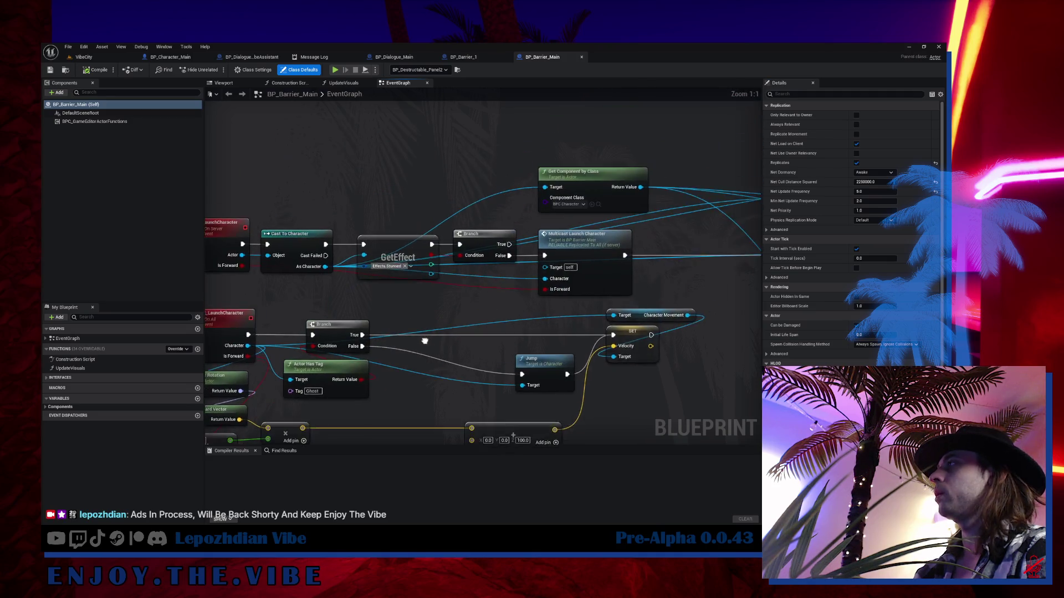
scroll(377, 365, "down", 1)
left_click_drag(377, 361, 433, 283)
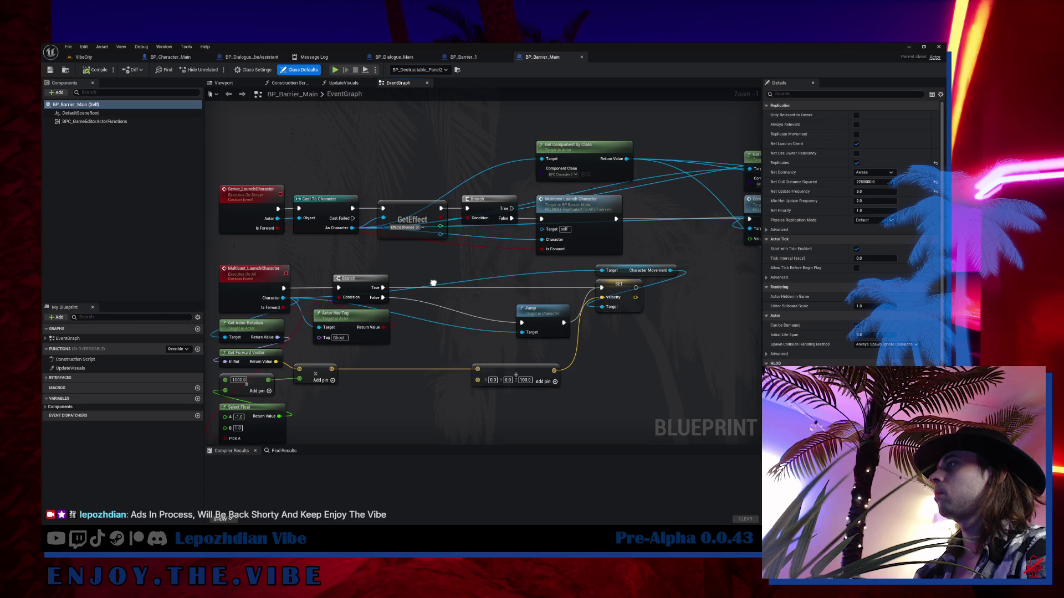
scroll(434, 285, "down", 4)
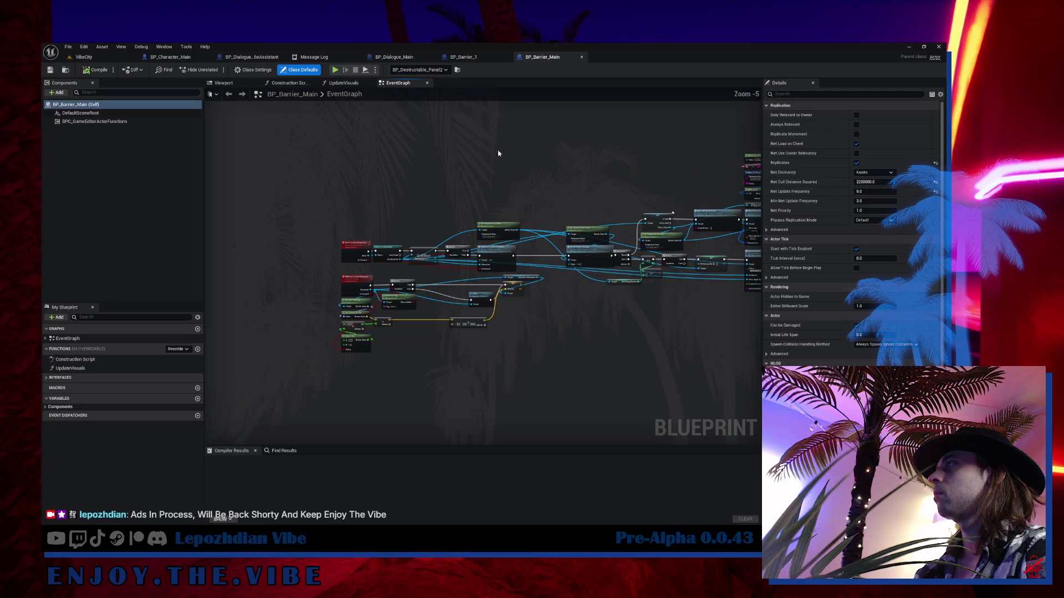
left_click(468, 57)
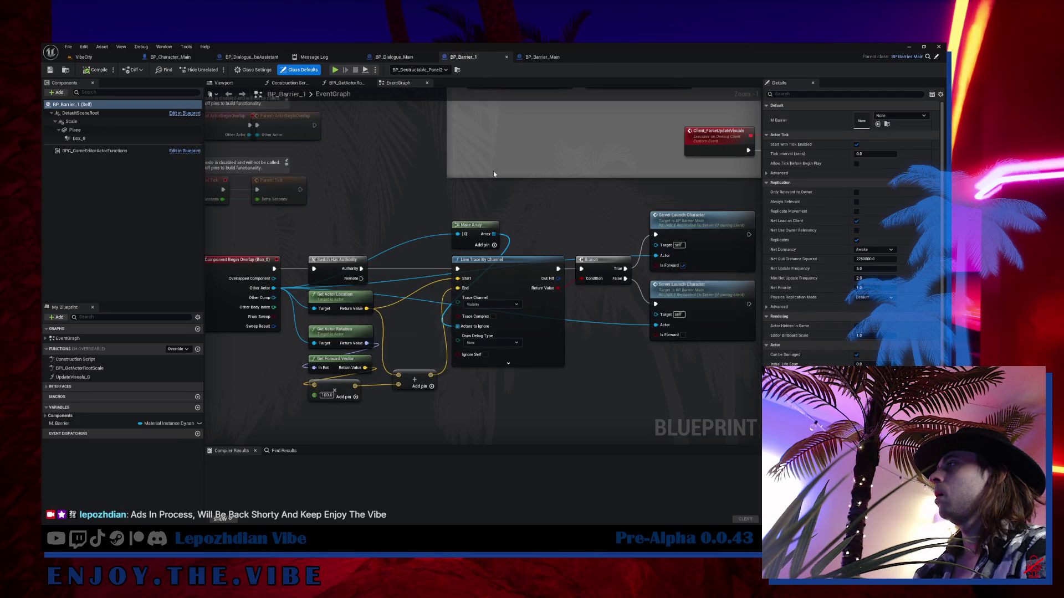
left_click_drag(493, 173, 494, 192)
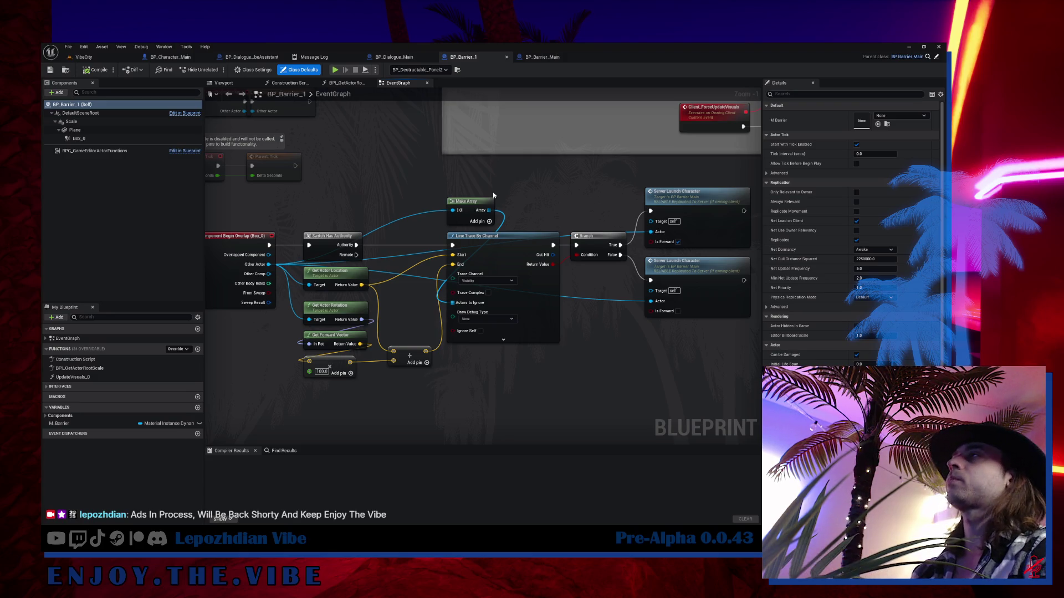
left_click(114, 58)
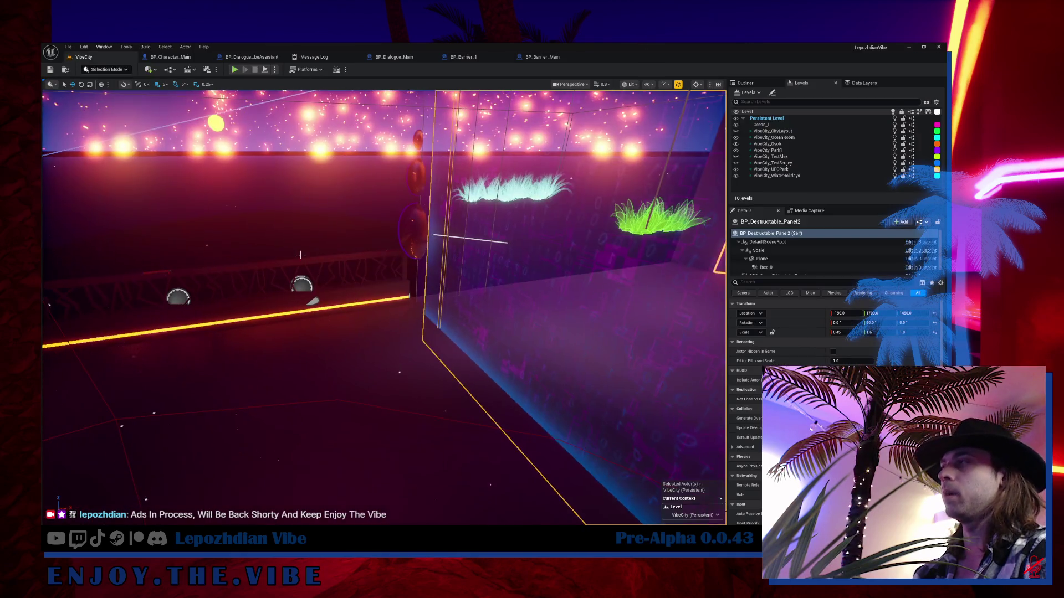
- Search 'bio', open BP_DamageProjectile_Bio_A and inspect its Make Rot from Z hit-normal nodes
key("ctrl+space")
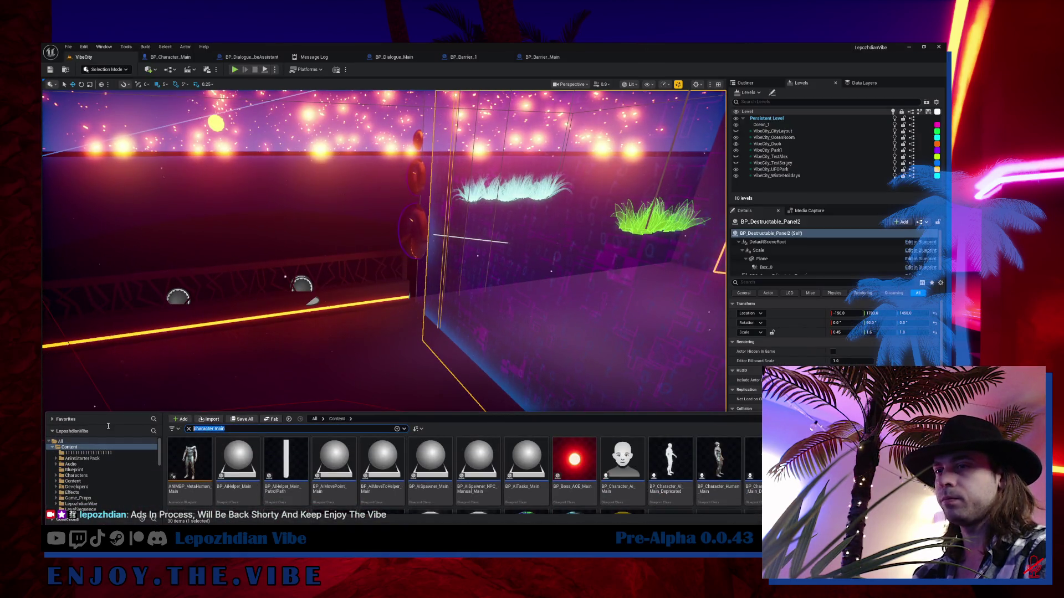
type("bio")
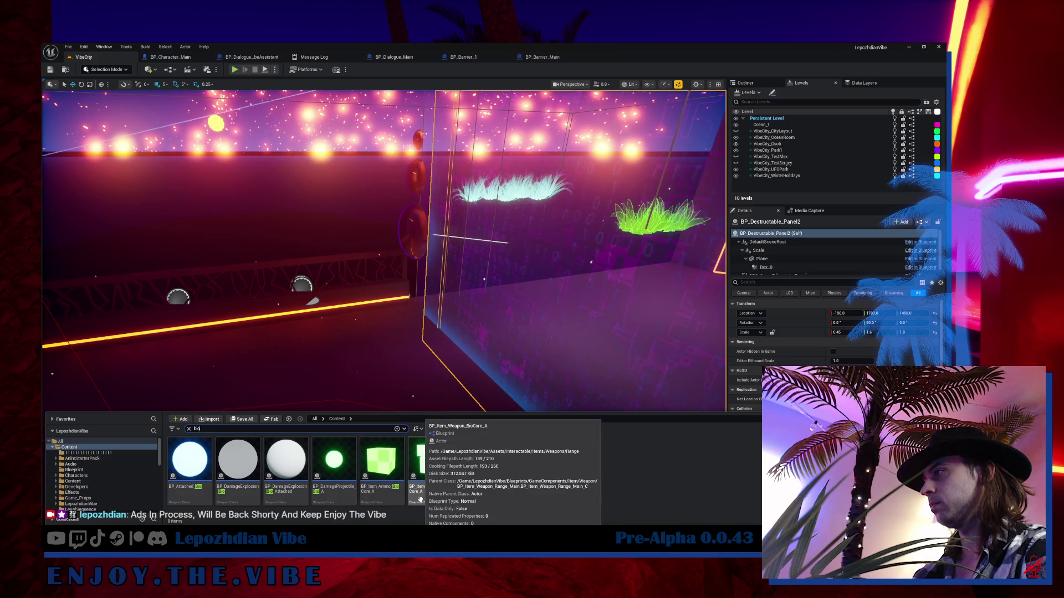
left_click(343, 469)
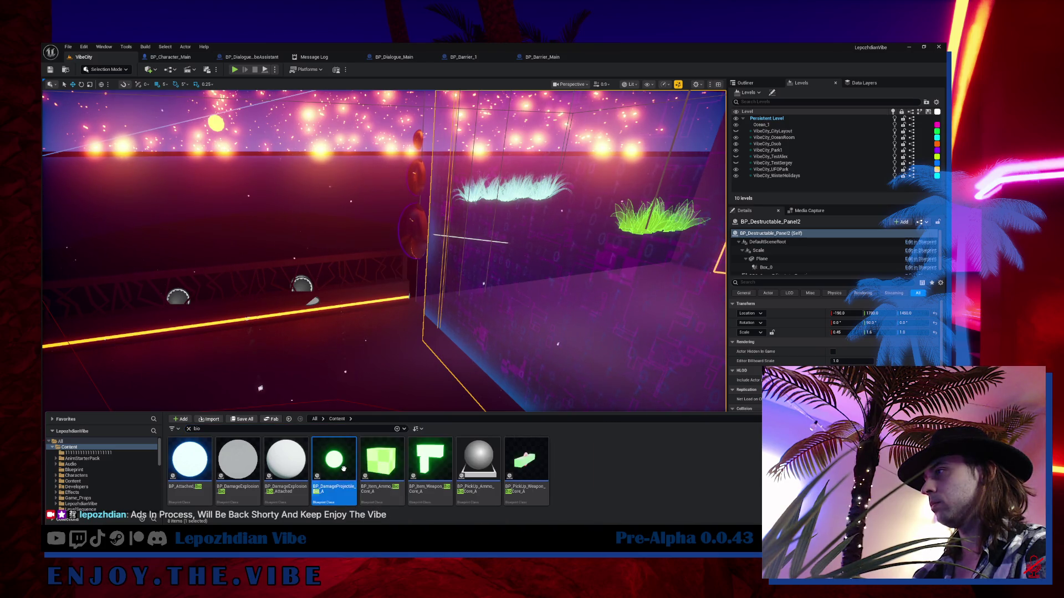
double_click(344, 469)
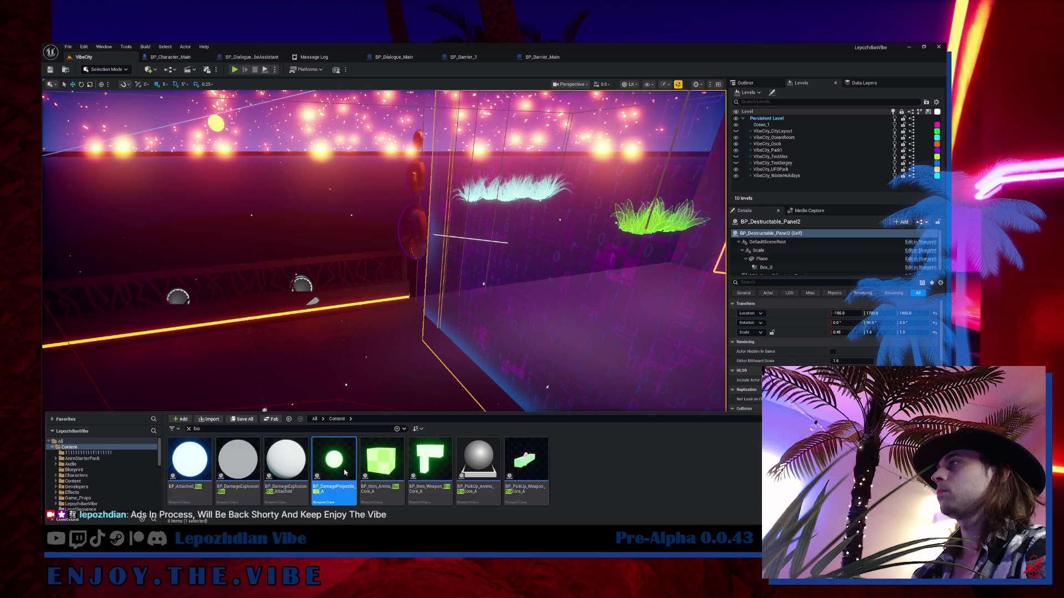
scroll(341, 361, "down", 3)
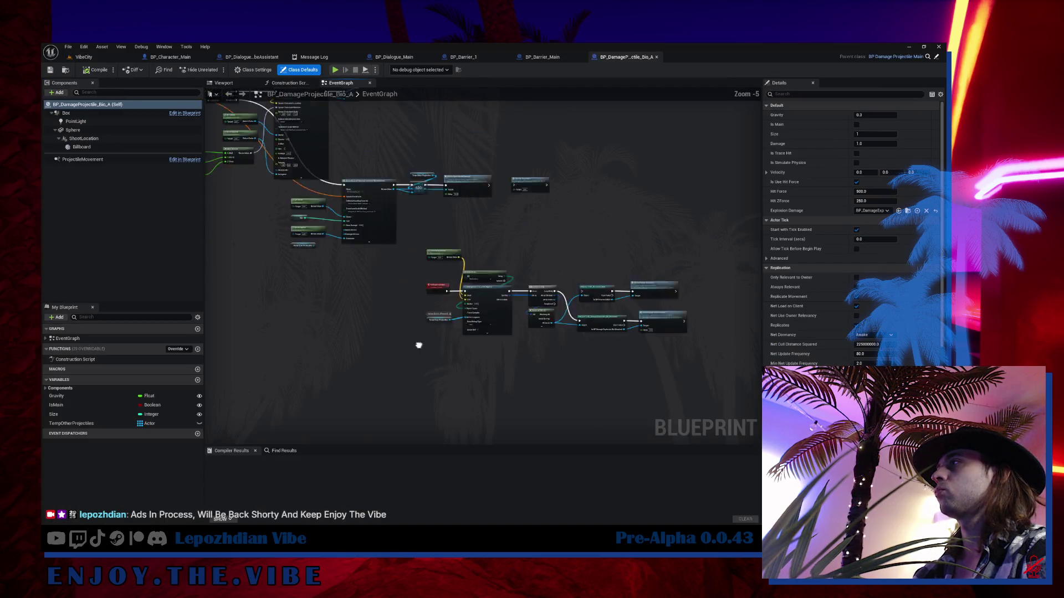
scroll(476, 266, "up", 5)
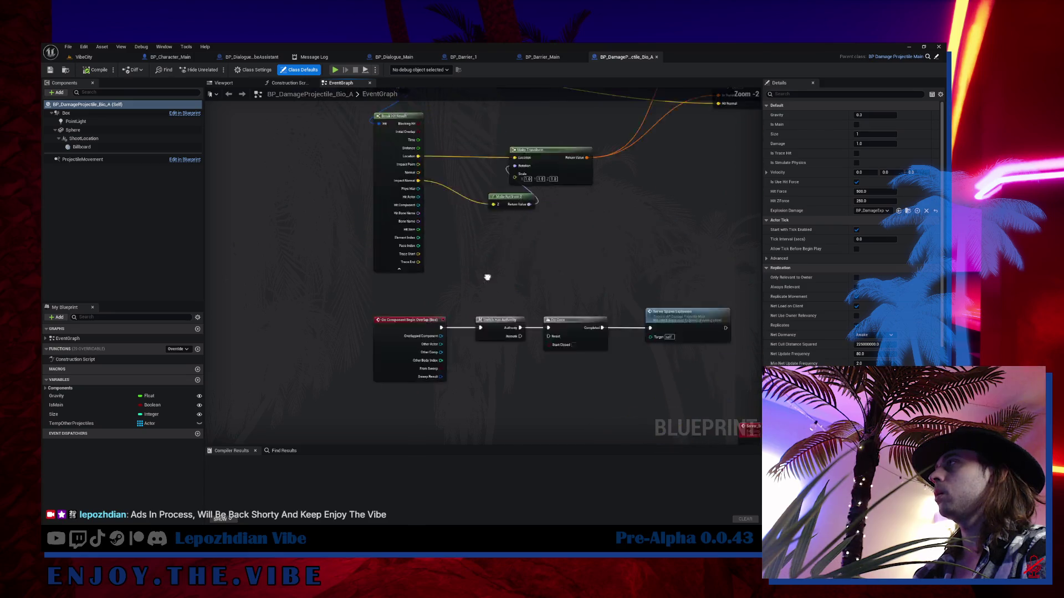
mouse_move(488, 316)
left_mouse_down()
mouse_move(429, 293)
mouse_move(408, 353)
mouse_move(345, 338)
left_mouse_up()
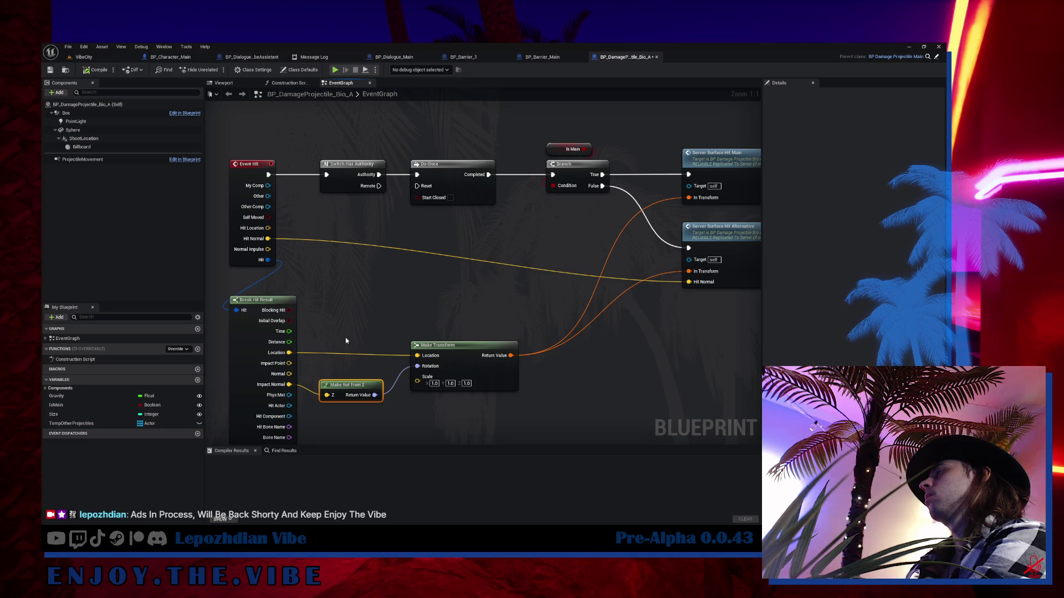
left_click(486, 57)
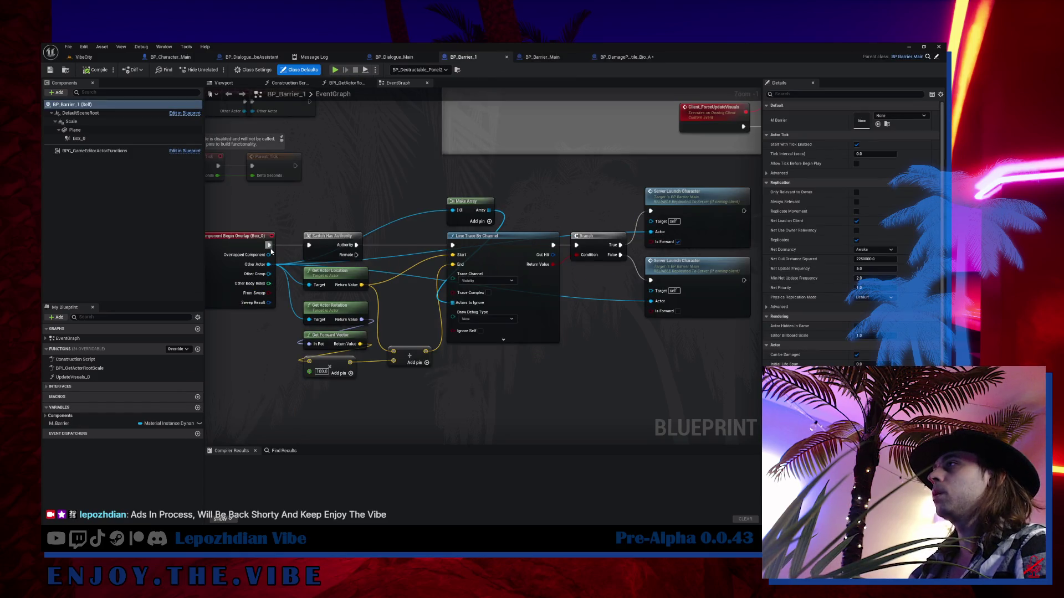
- Make room and add an expanded Break Hit Result off the overlap event's Sweep Result
left_click_drag(272, 252, 345, 238)
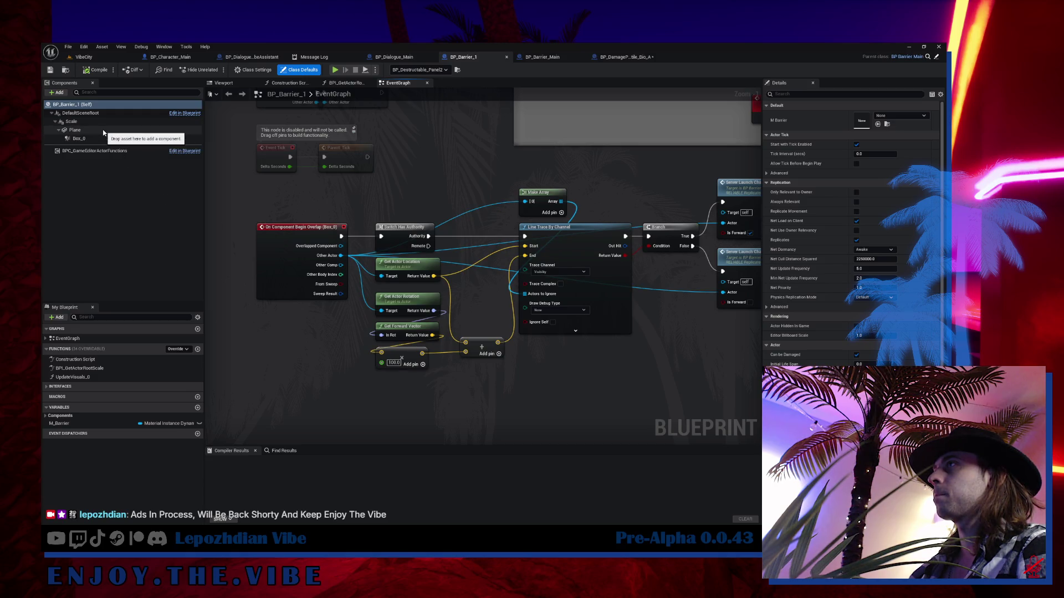
left_click_drag(326, 332, 455, 328)
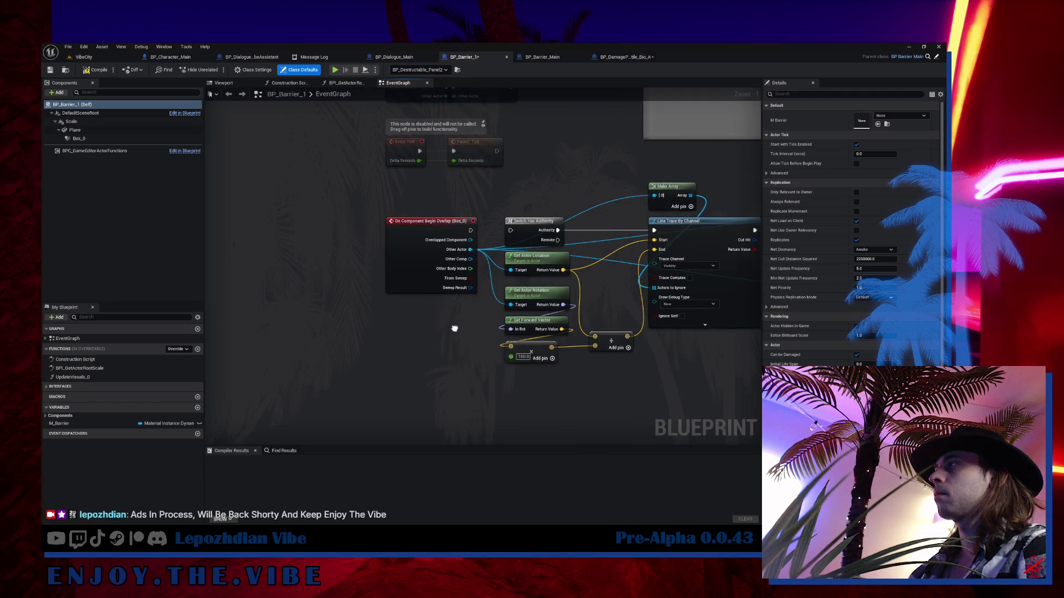
left_click_drag(405, 277, 280, 277)
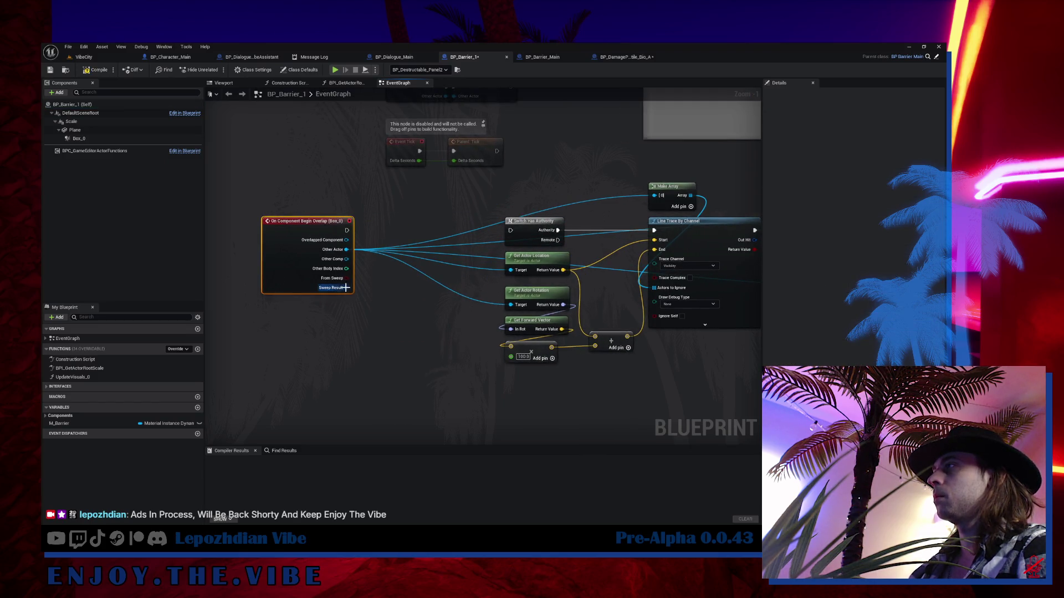
left_click_drag(347, 288, 345, 325)
scroll(443, 438, "down", 10)
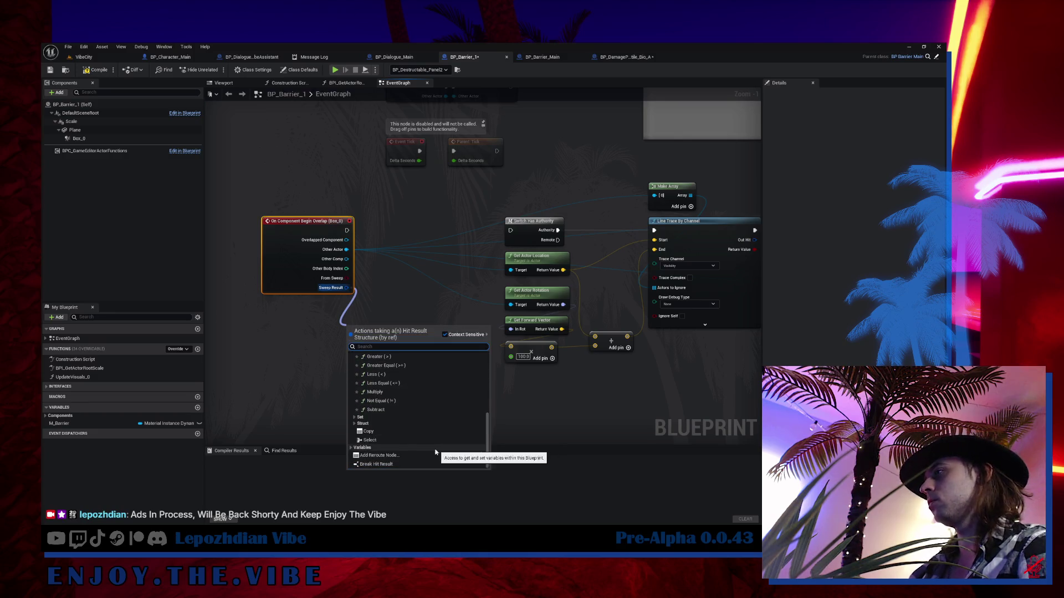
left_click(376, 464)
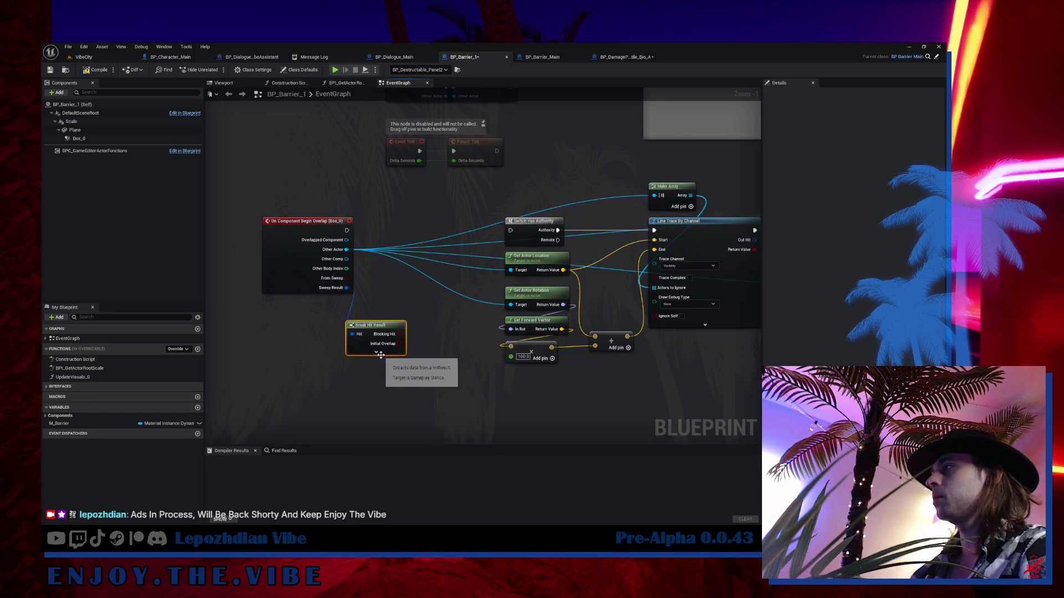
left_click(380, 354)
left_click_drag(372, 360, 293, 346)
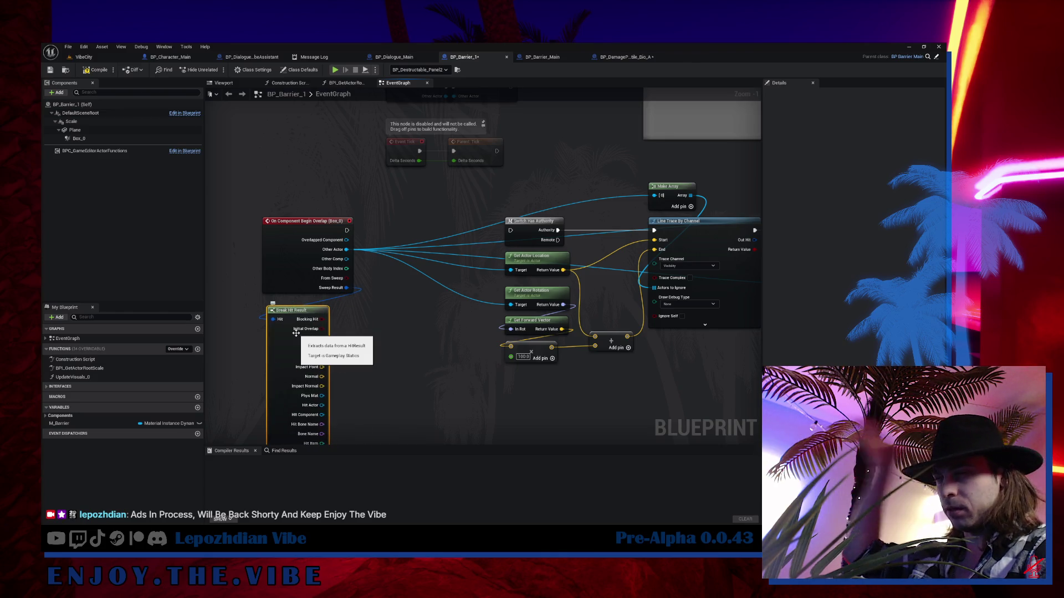
left_click(623, 57)
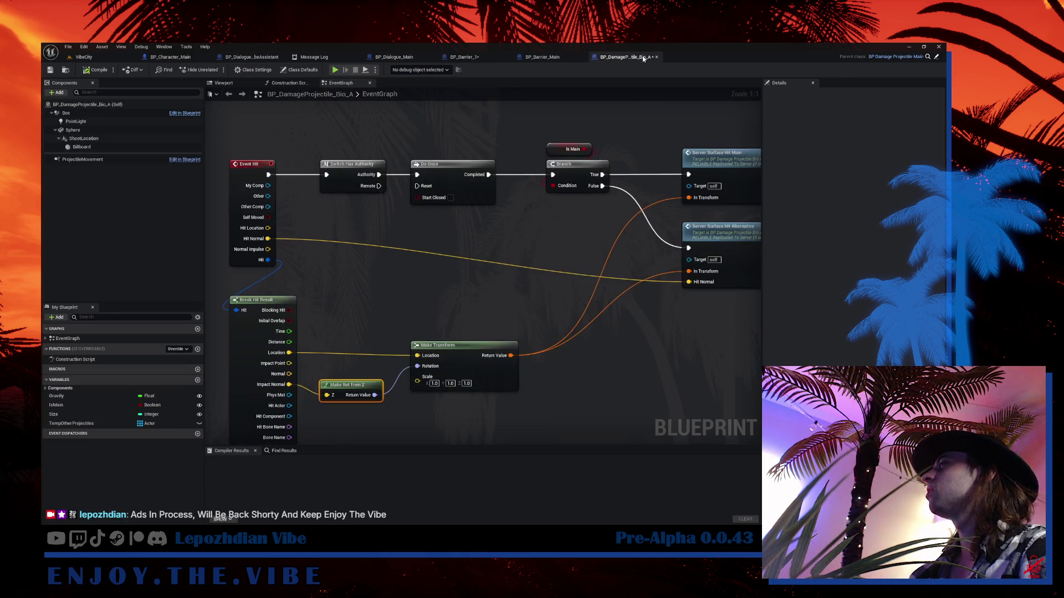
- Copy the projectile's Break Hit Result, Make Rot from Z and Make Transform into BP_Barrier_1, fed by Sweep Result
left_click_drag(272, 283, 492, 408)
mouse_move(461, 315)
left_mouse_down()
mouse_move(442, 299)
mouse_move(471, 317)
left_mouse_up()
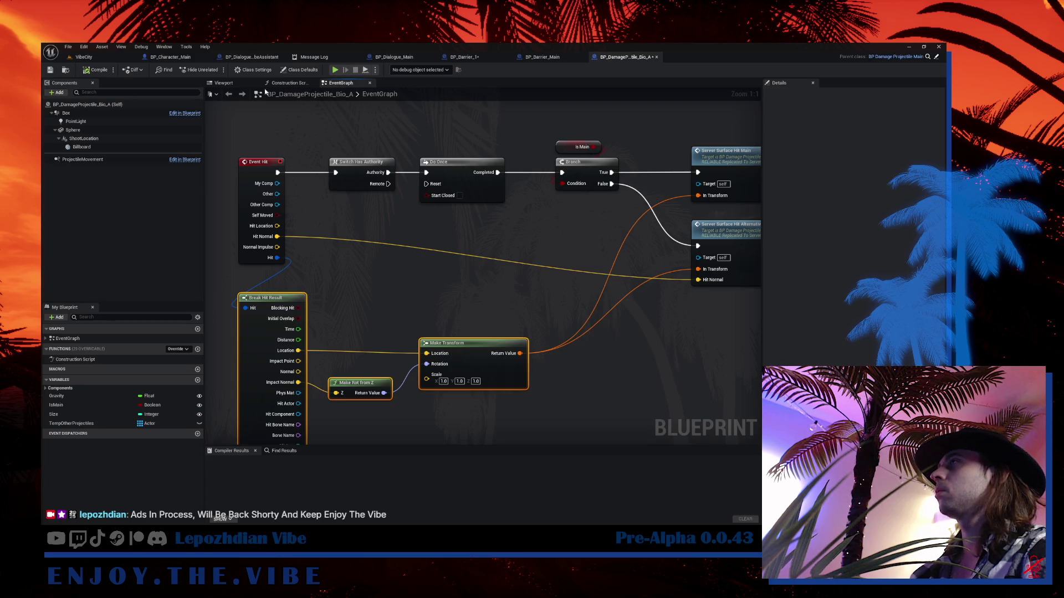
left_click(464, 56)
left_click_drag(410, 404, 402, 289)
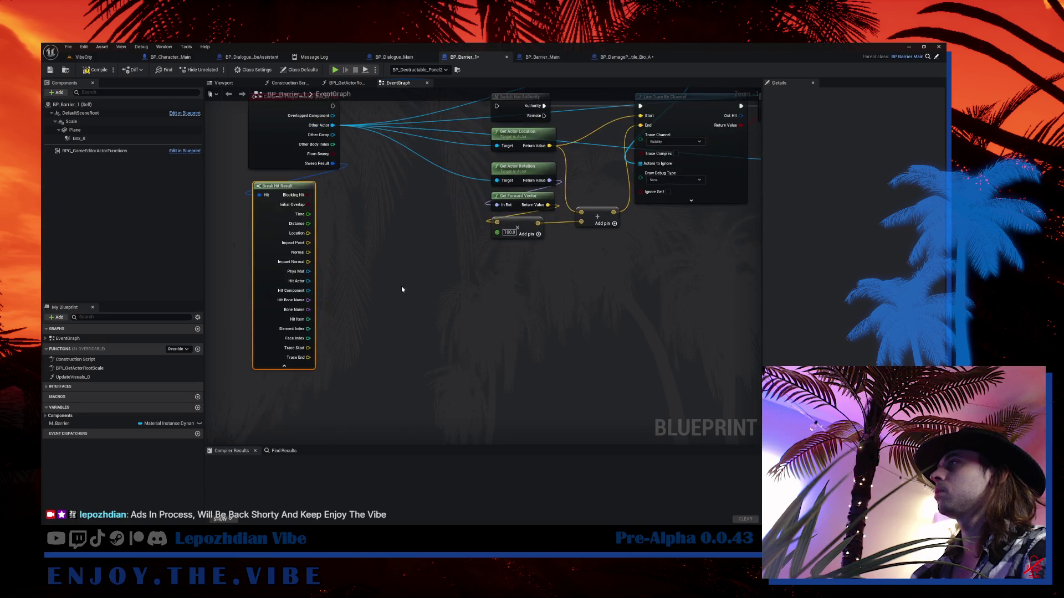
key("ctrl+v")
left_click_drag(333, 164, 353, 294)
left_click(259, 272)
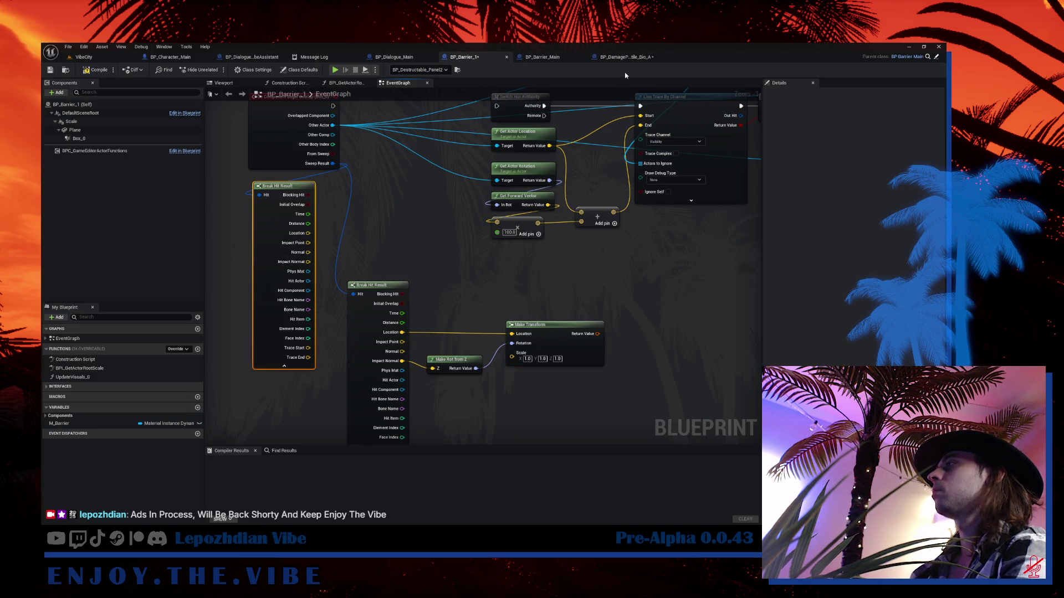
- Review the projectile's Server_SurfaceHitAlternative event and Event Hit node for reference
left_click(632, 58)
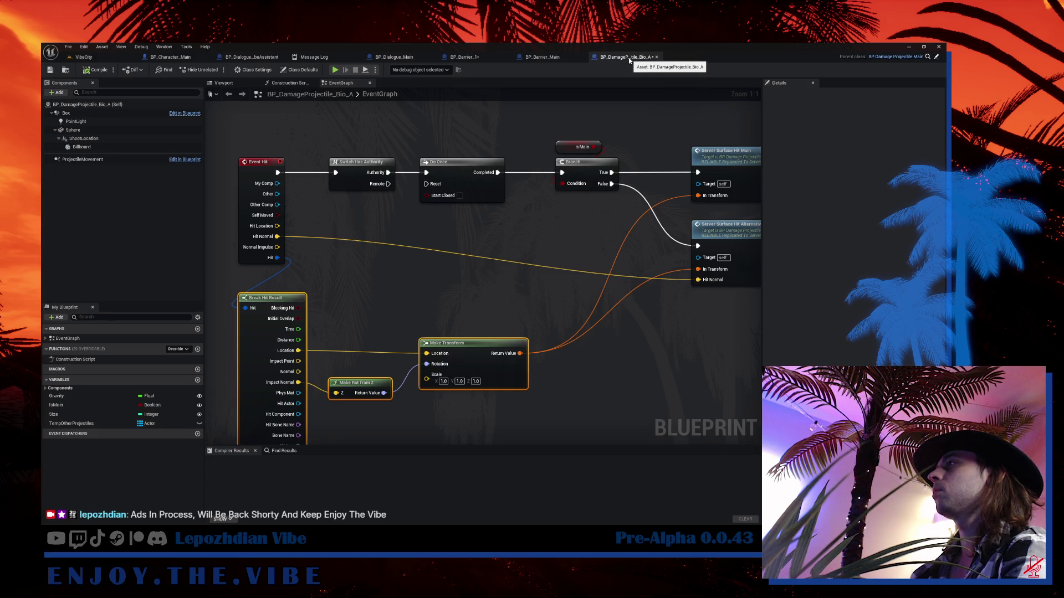
left_click(553, 60)
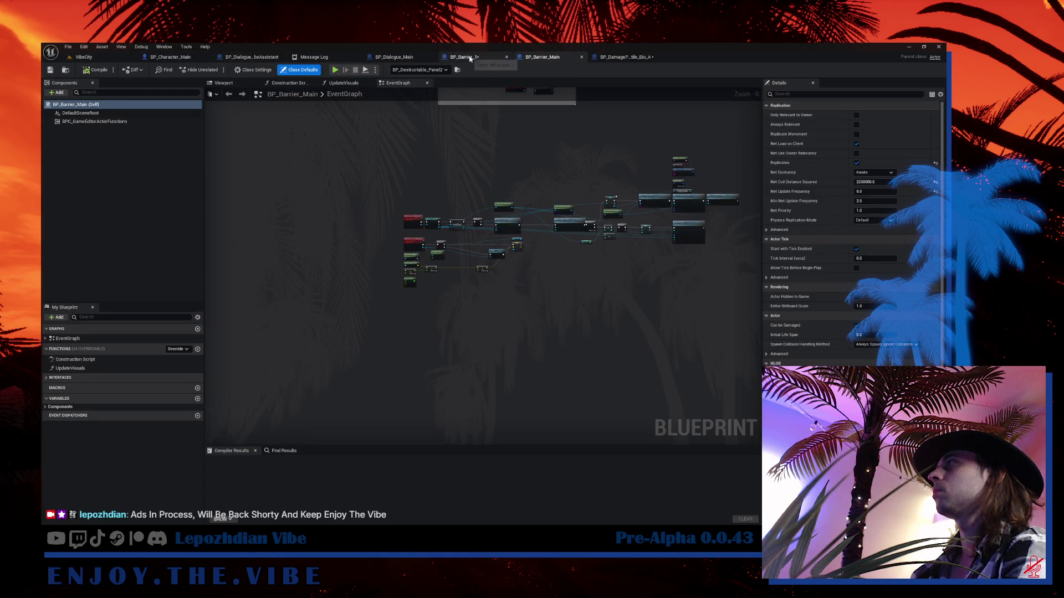
left_click(621, 59)
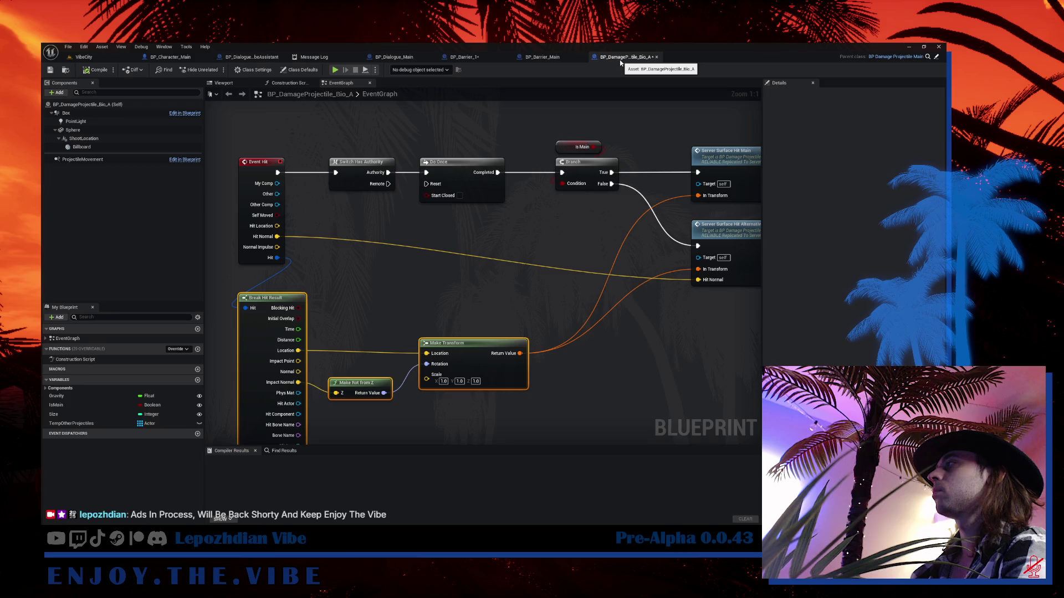
left_click_drag(620, 246, 446, 162)
double_click(600, 164)
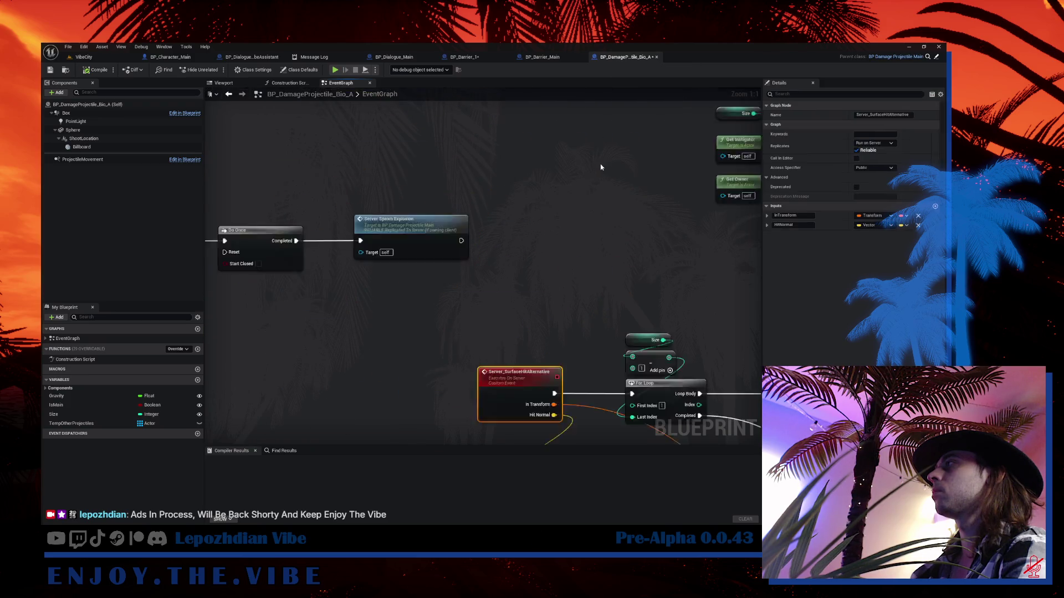
mouse_move(461, 146)
left_mouse_down()
mouse_move(450, 112)
mouse_move(527, 295)
left_mouse_up()
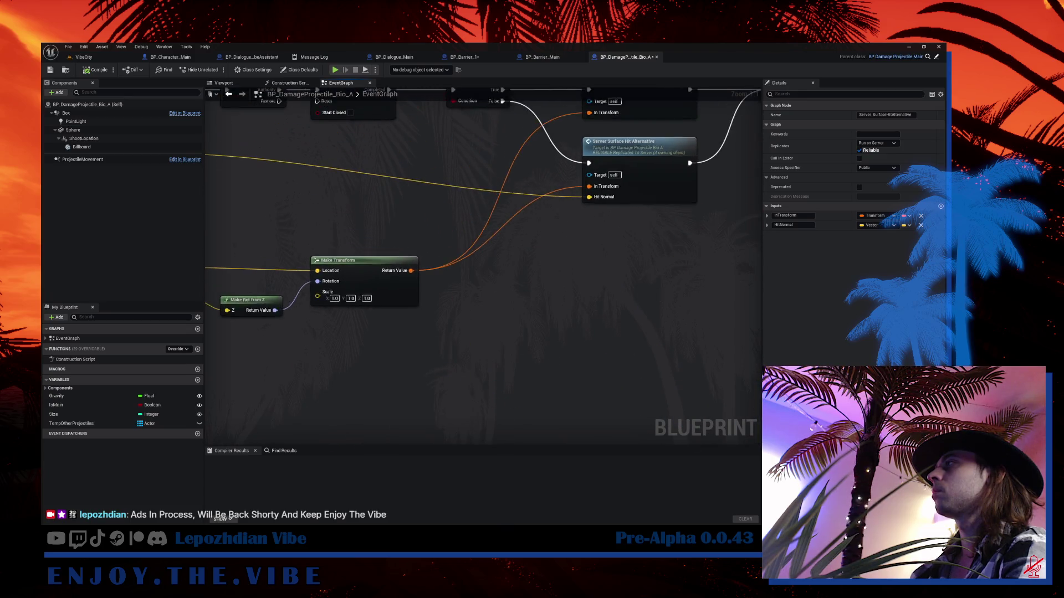
left_click_drag(659, 388, 716, 390)
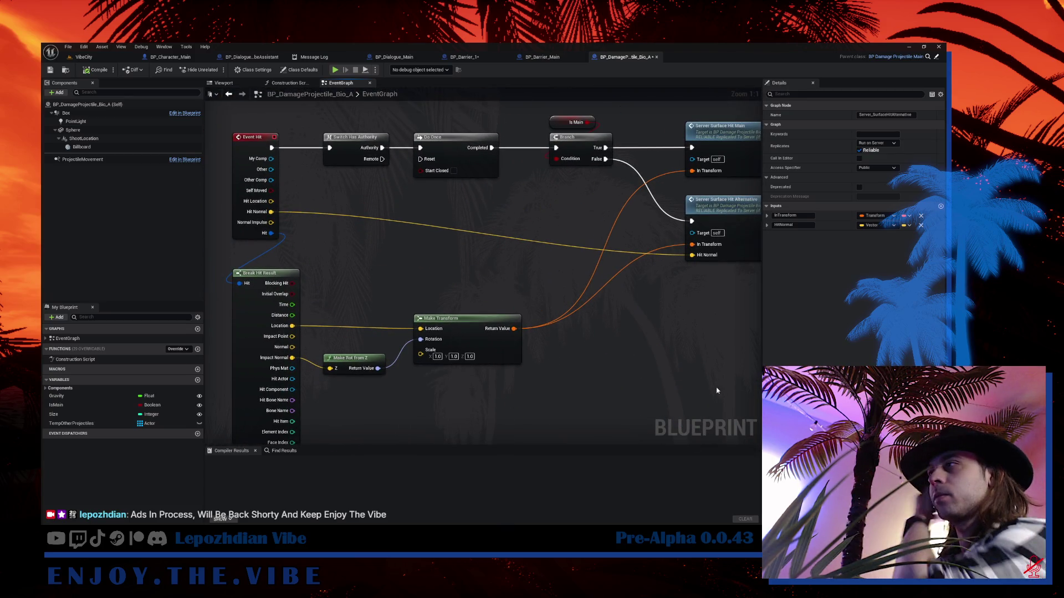
- Delete the extra Break Hit Result in BP_Barrier_1 and duplicate the Line Trace By Channel node
left_click(484, 58)
key("Delete")
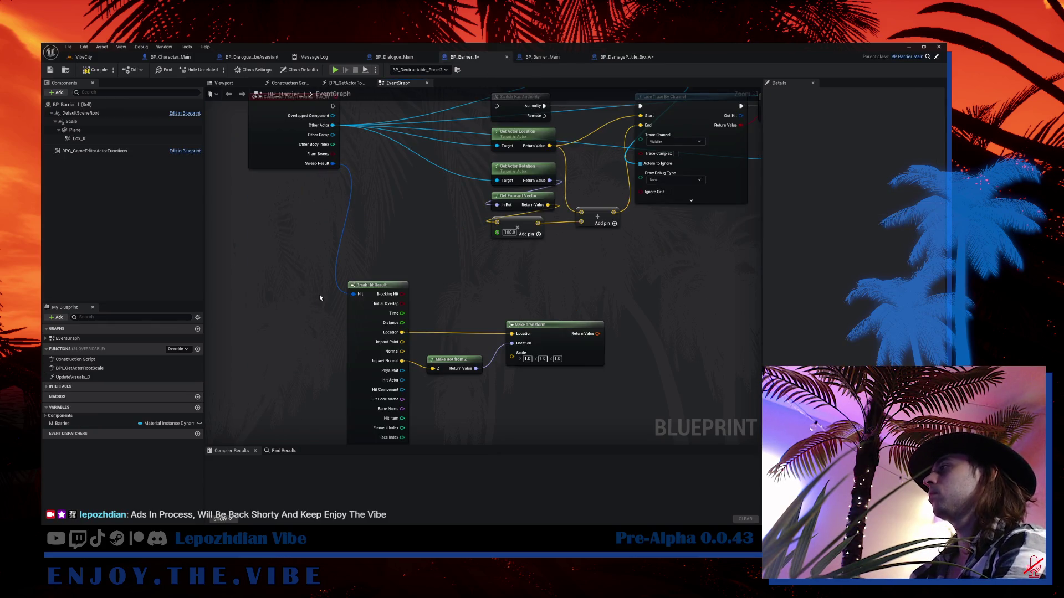
mouse_move(310, 255)
left_mouse_down()
mouse_move(361, 296)
mouse_move(510, 364)
left_mouse_up()
left_click_drag(617, 147, 531, 173)
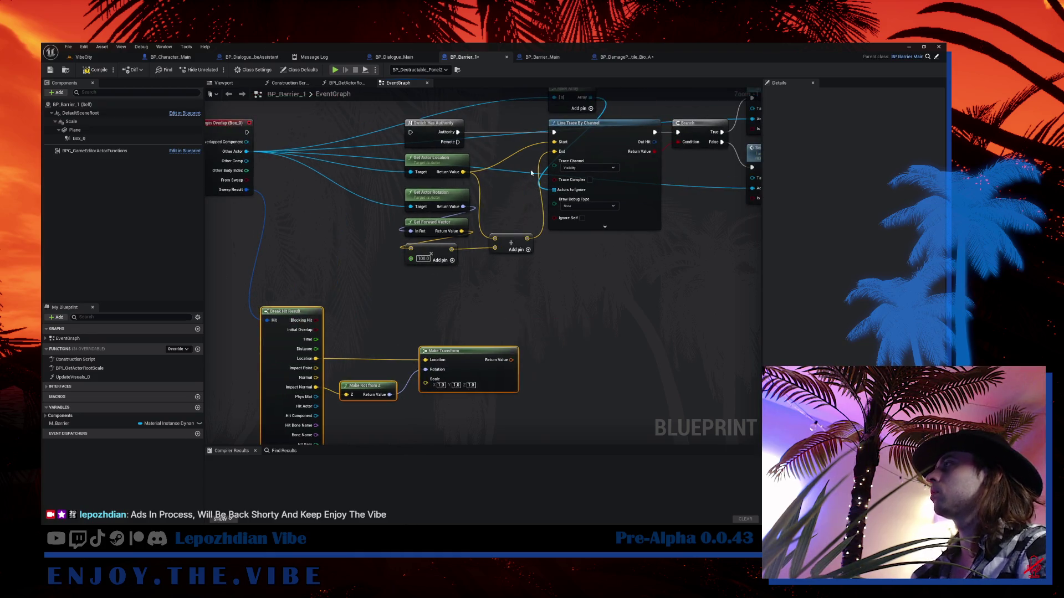
left_click(601, 138)
key("ctrl+c")
key("ctrl+v")
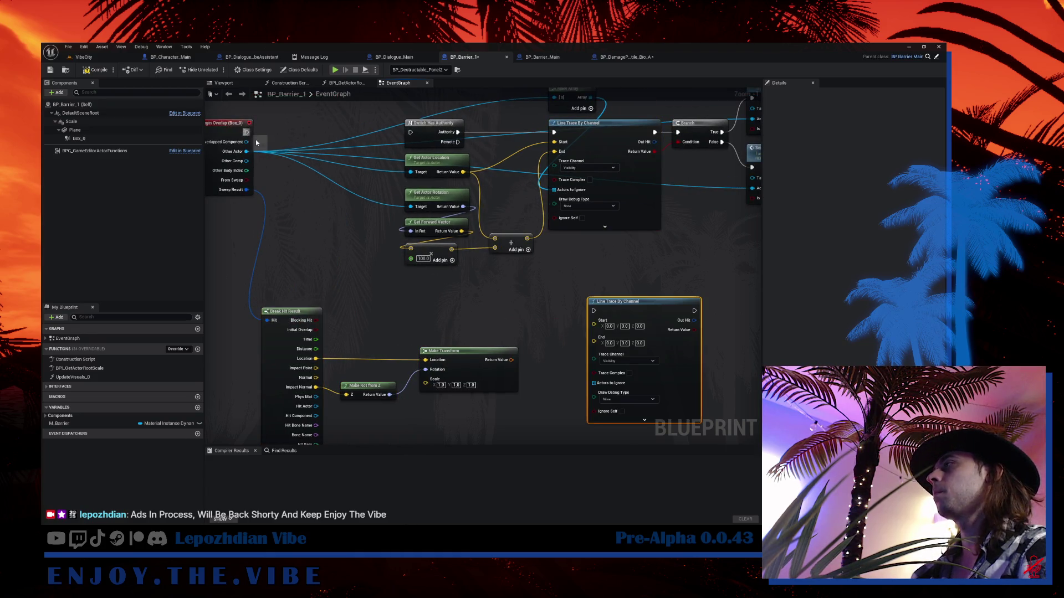
- Run the new line trace from the overlap event, starting at hit Location, and reposition the transform nodes
mouse_move(247, 133)
left_mouse_down()
mouse_move(601, 316)
mouse_move(598, 308)
left_mouse_up()
mouse_move(315, 358)
left_mouse_down()
mouse_move(615, 363)
mouse_move(586, 316)
mouse_move(594, 323)
left_mouse_up()
left_click_drag(554, 354, 555, 294)
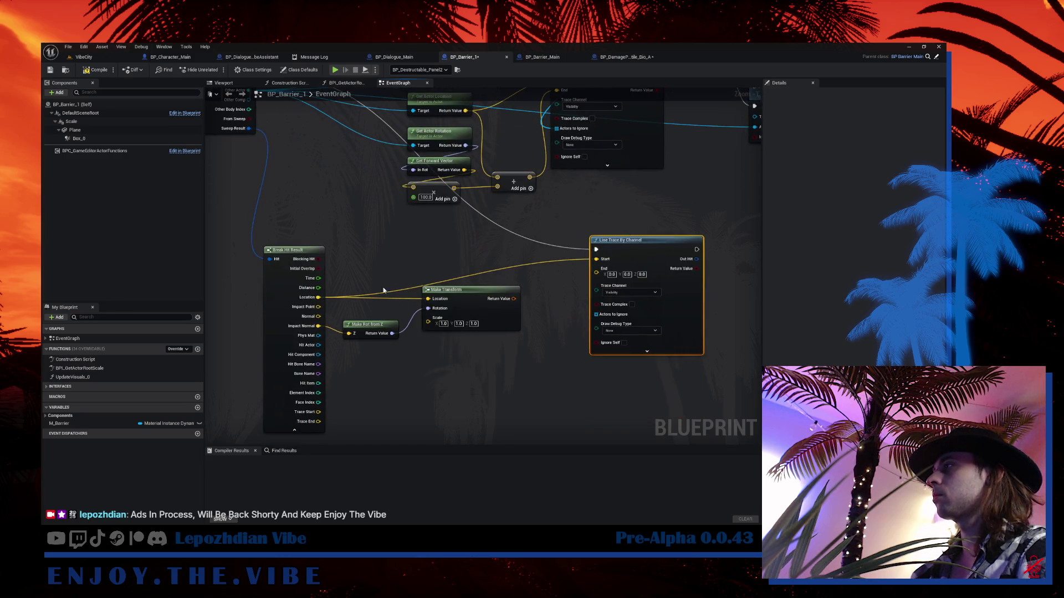
left_click_drag(390, 313, 491, 335)
left_click_drag(477, 298, 507, 349)
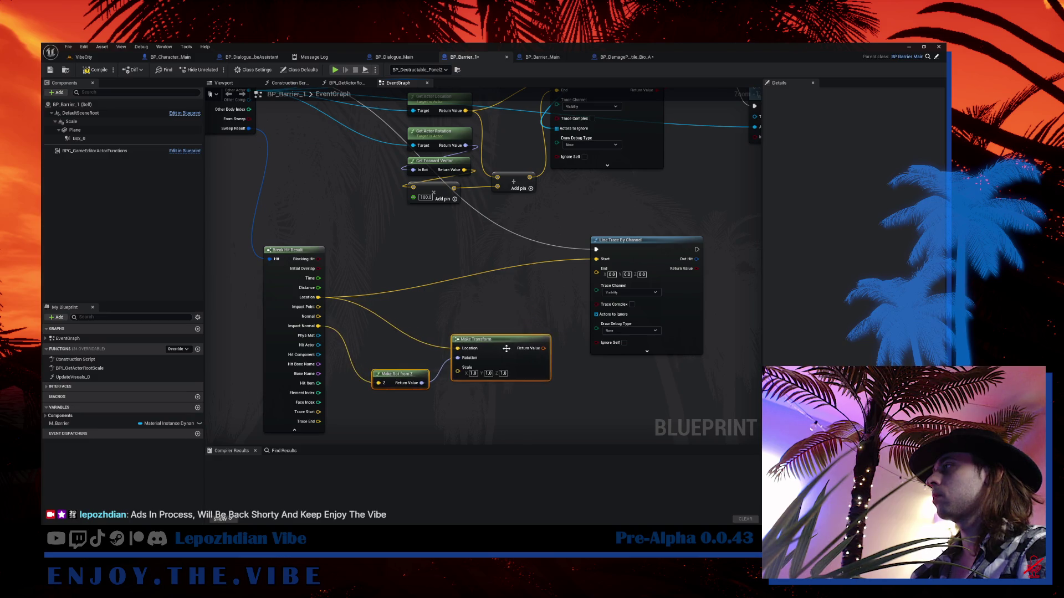
left_click(471, 304)
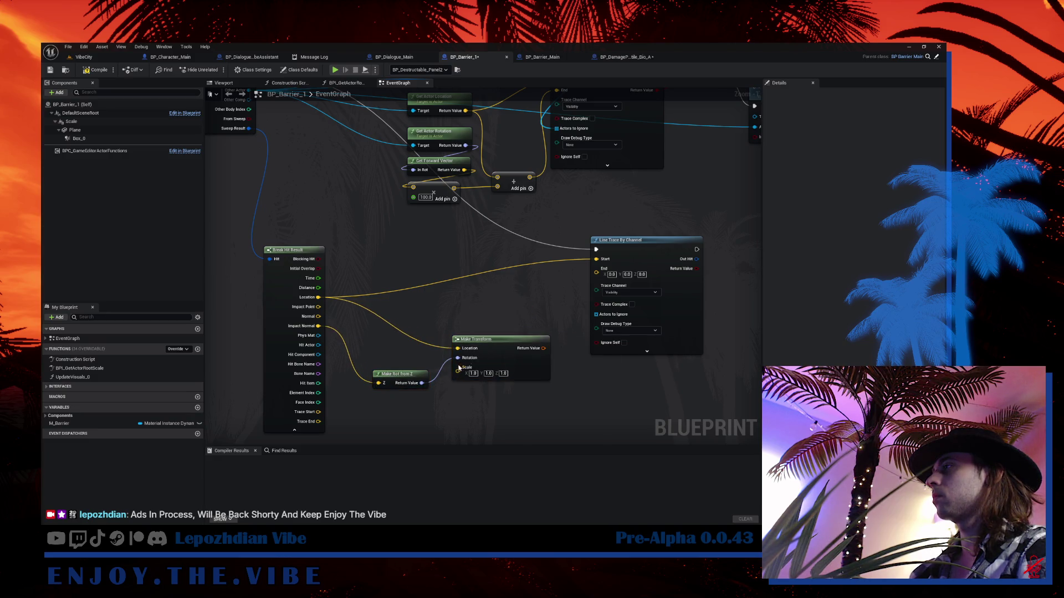
left_click_drag(544, 348, 582, 377)
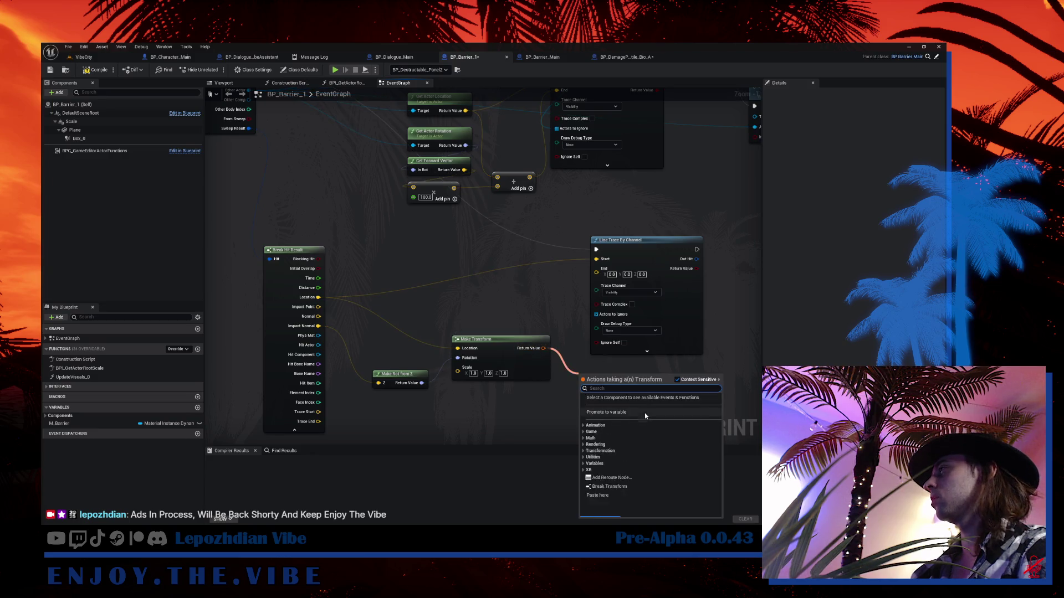
- End the new trace at hit Location plus the Break Transform's Location via a vector Add
left_click(609, 503)
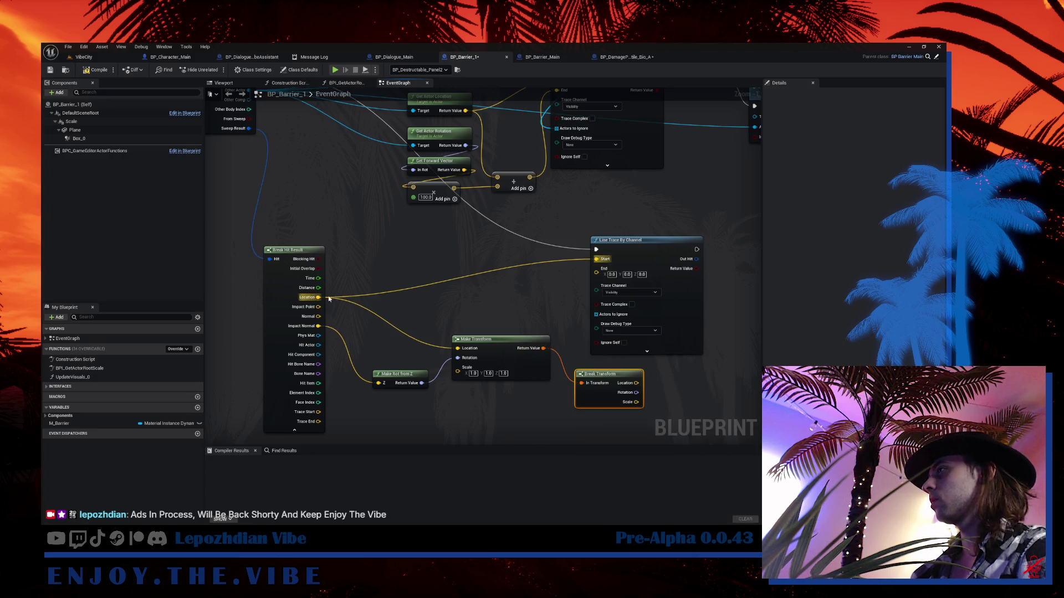
left_click_drag(322, 298, 458, 290)
type("+")
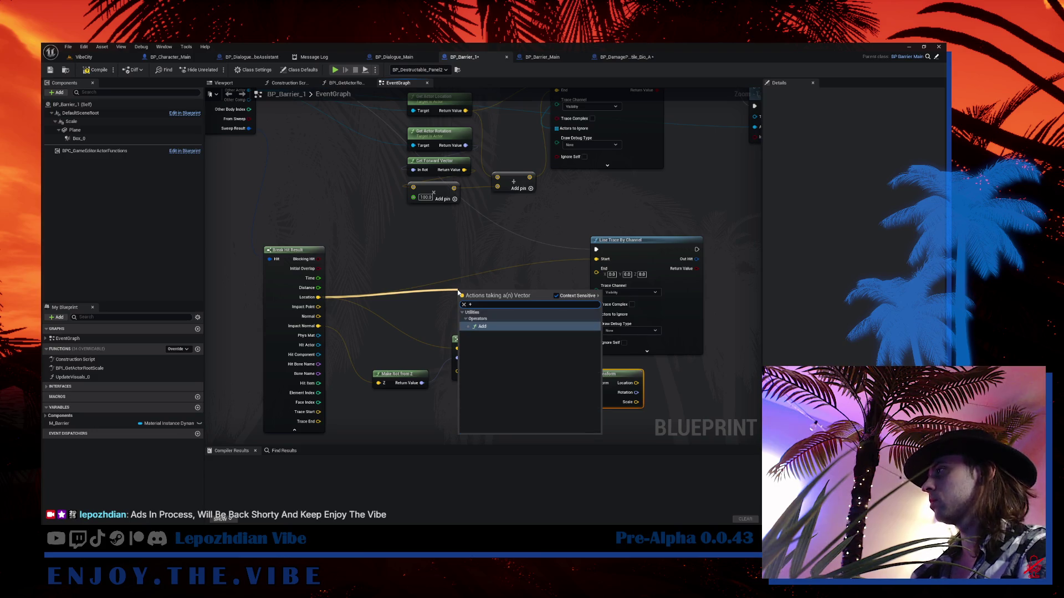
left_click(504, 326)
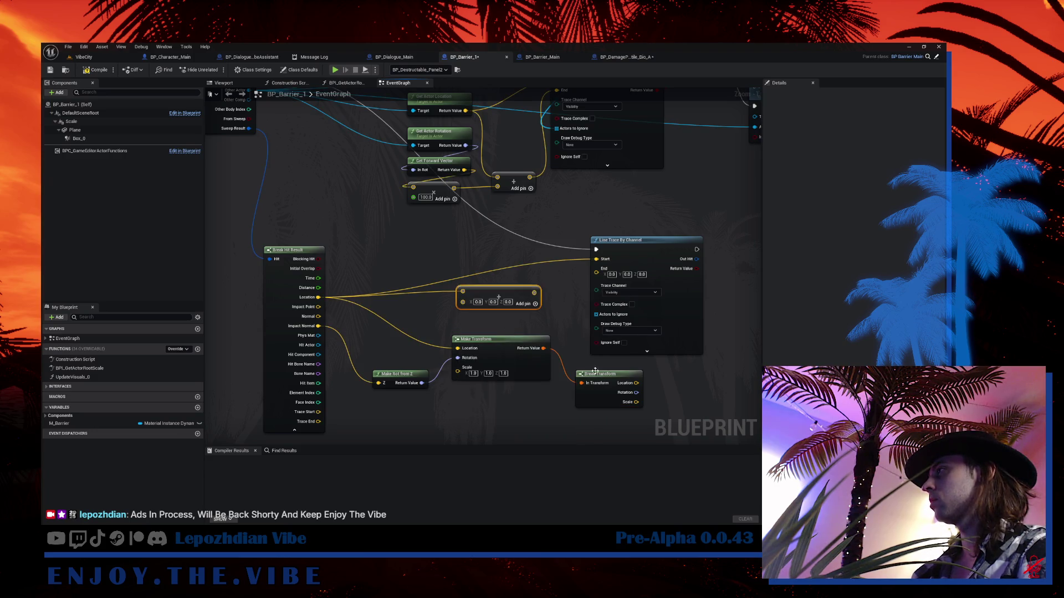
mouse_move(636, 383)
left_mouse_down()
mouse_move(463, 301)
mouse_move(582, 286)
mouse_move(597, 269)
left_mouse_up()
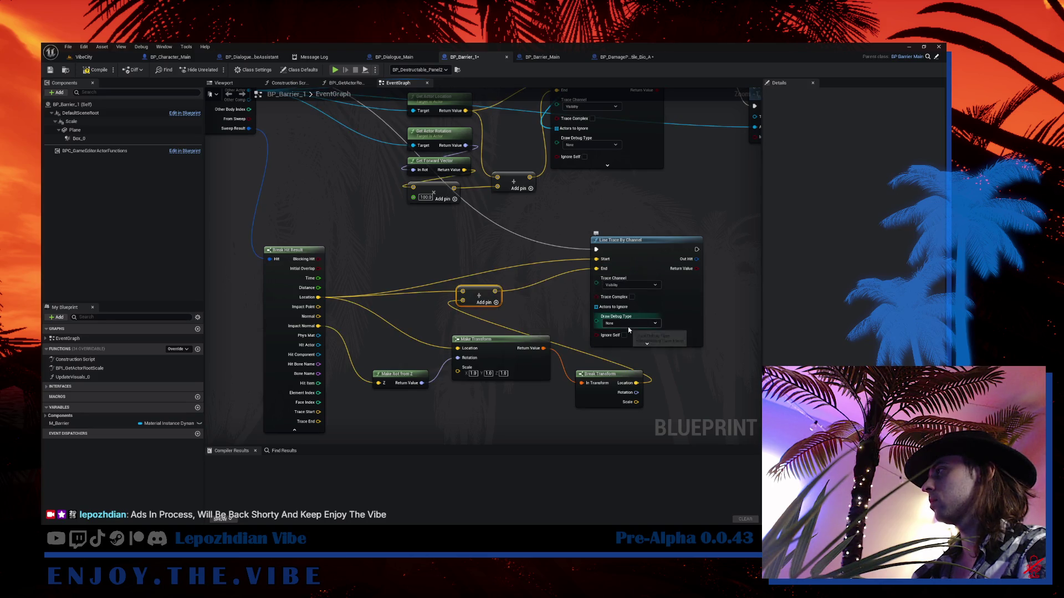
- Draw the second trace's debug line For Duration and compile BP_Barrier_1
left_click(628, 324)
left_click(616, 346)
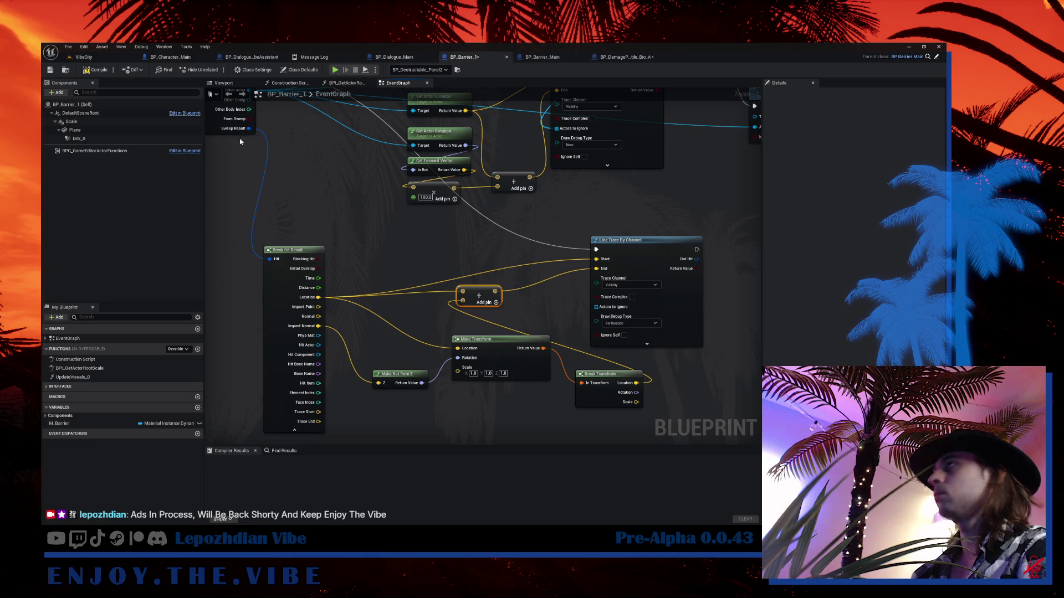
left_click(92, 72)
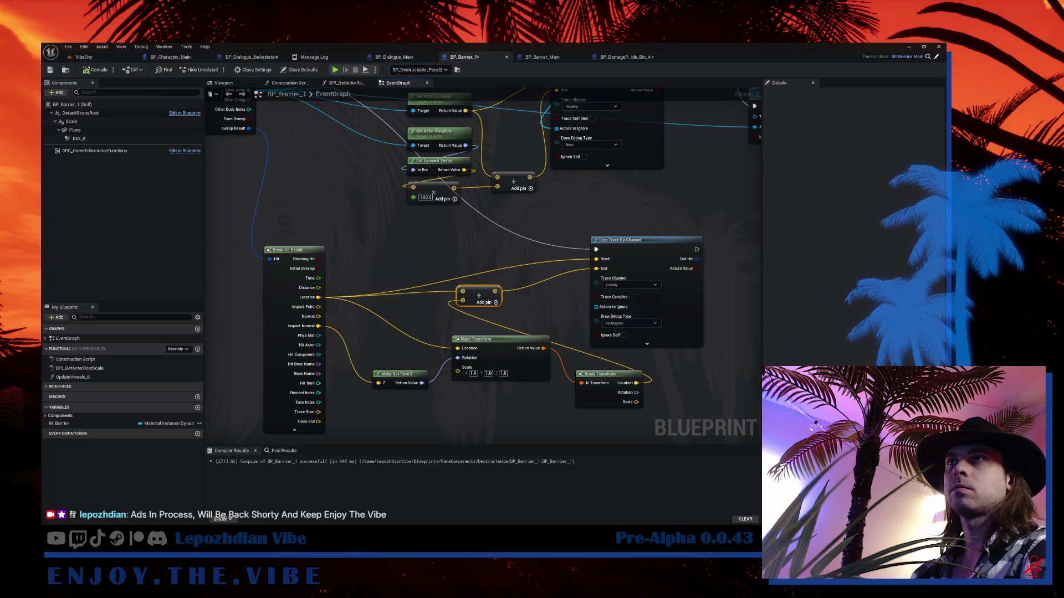
- In VibeCity, locate BP_Destructable_Panel2's blueprint in the content browser via the Outliner
left_click(83, 57)
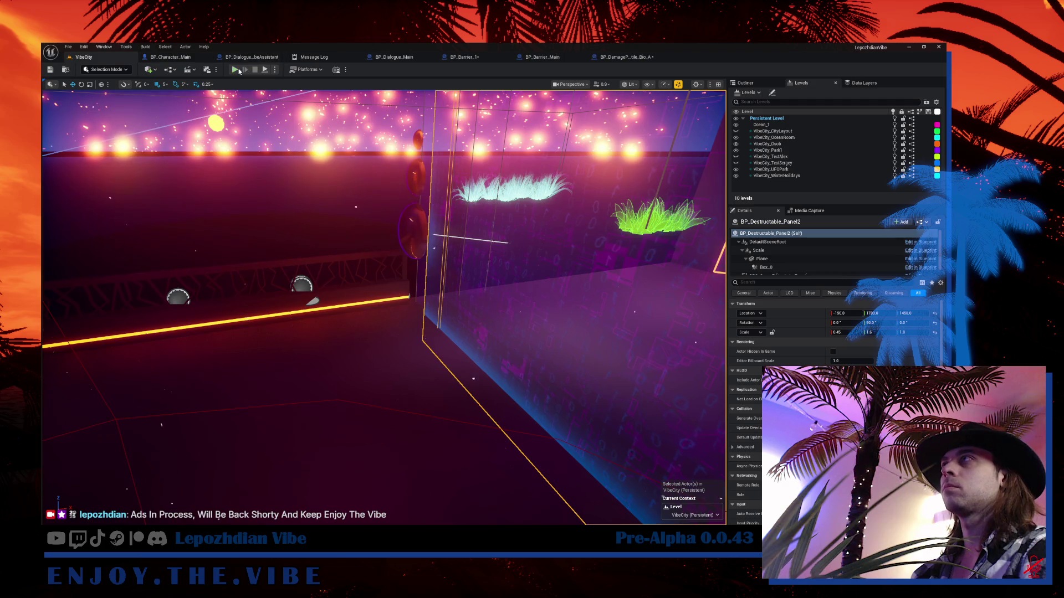
mouse_move(233, 125)
left_mouse_down()
mouse_move(255, 125)
mouse_move(232, 125)
left_mouse_up()
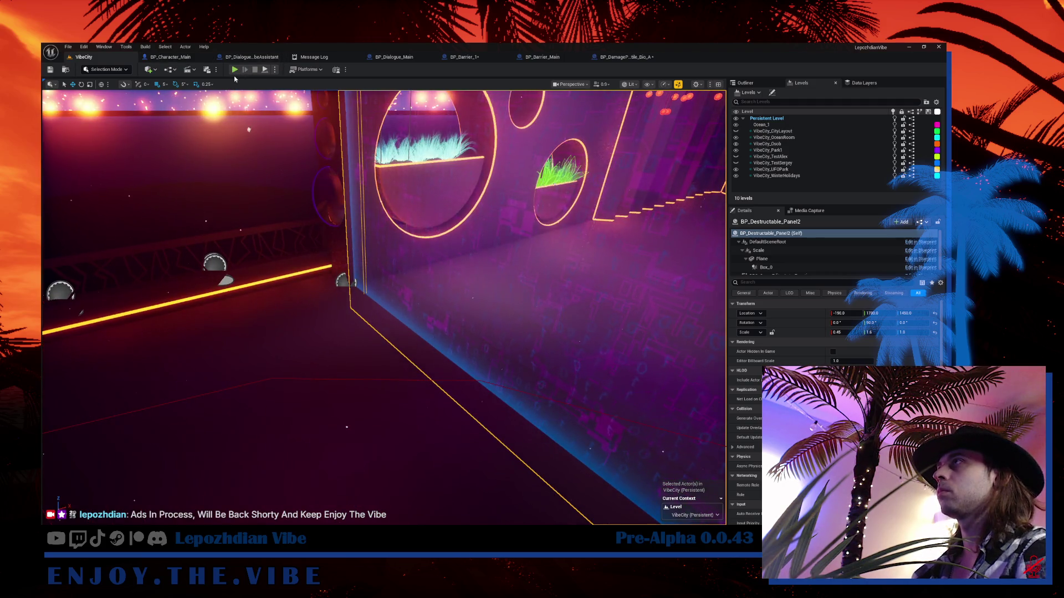
left_click_drag(330, 336, 222, 317)
left_click(745, 83)
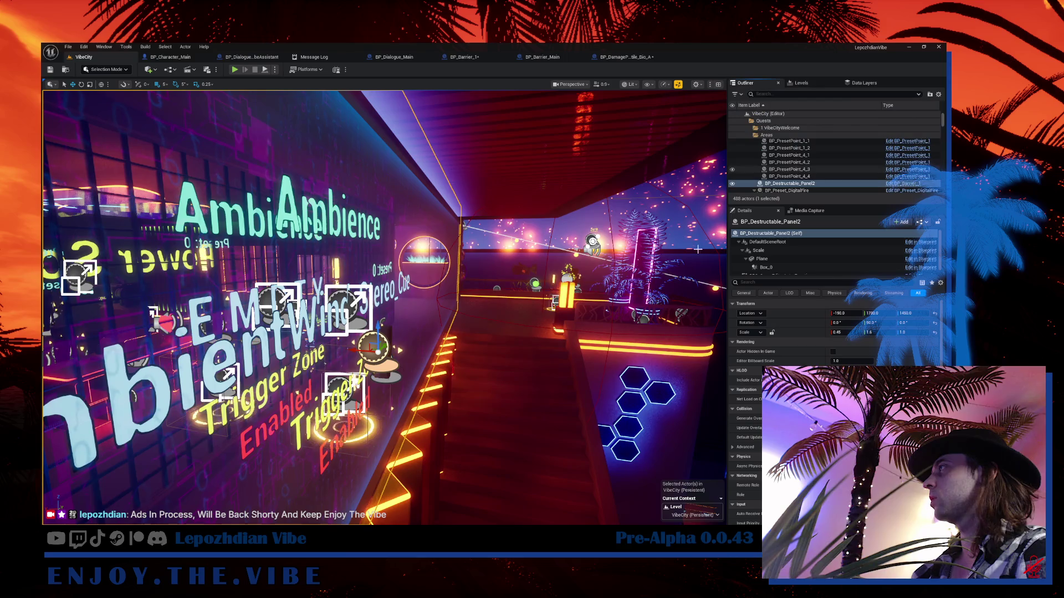
right_click(812, 184)
left_click(841, 208)
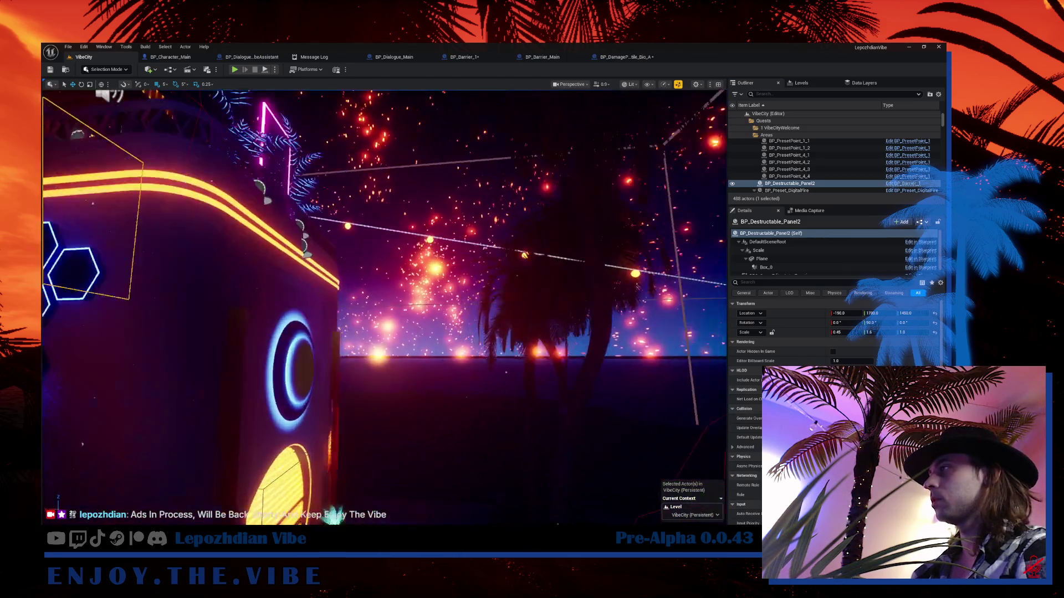
- Drag a BP_Barrier_1 into the level, rotate it upright and scale it to 1.25 × 1.0 × 1.75
key("ctrl+space")
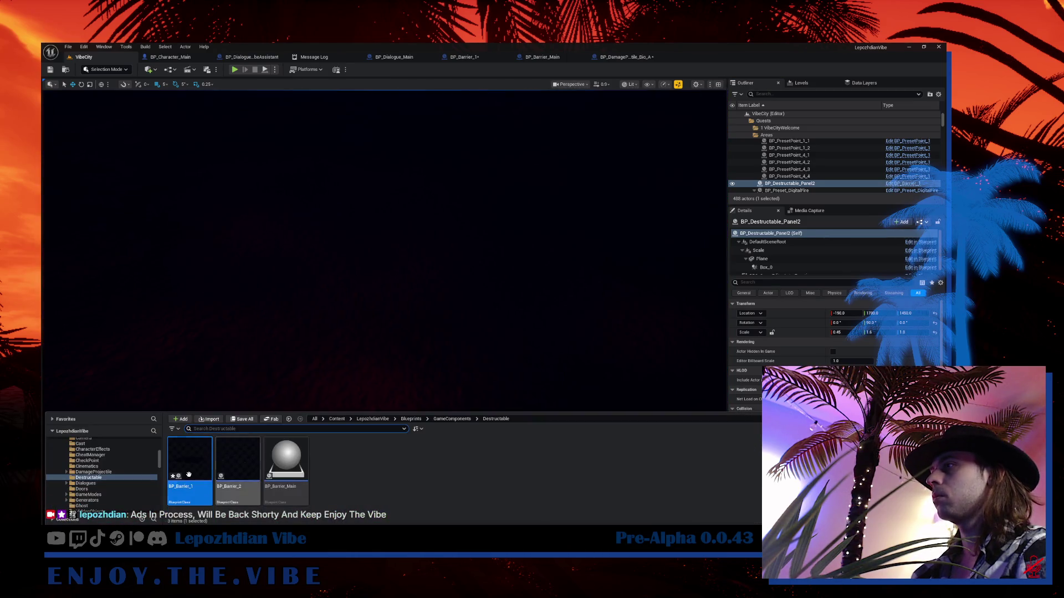
mouse_move(238, 485)
left_mouse_down()
mouse_move(372, 299)
mouse_move(371, 214)
mouse_move(341, 211)
mouse_move(368, 197)
left_mouse_up()
key("e")
key("r")
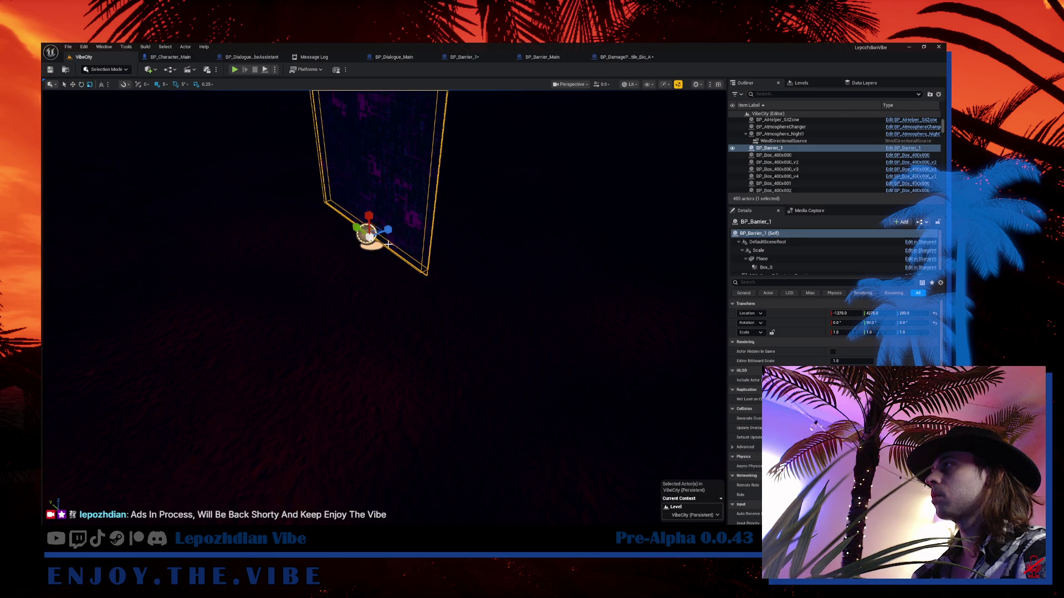
mouse_move(387, 232)
left_mouse_down()
mouse_move(355, 244)
mouse_move(348, 231)
mouse_move(371, 238)
left_mouse_up()
key("ctrl+z")
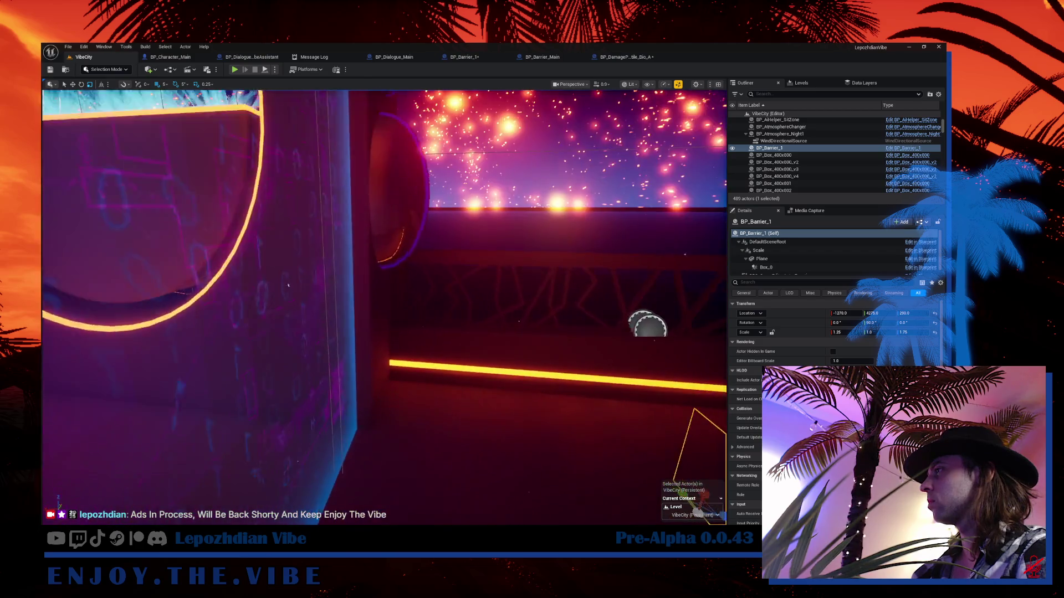
- Select the destructable wall panel and frame the view on it
scroll(462, 345, "down", 5)
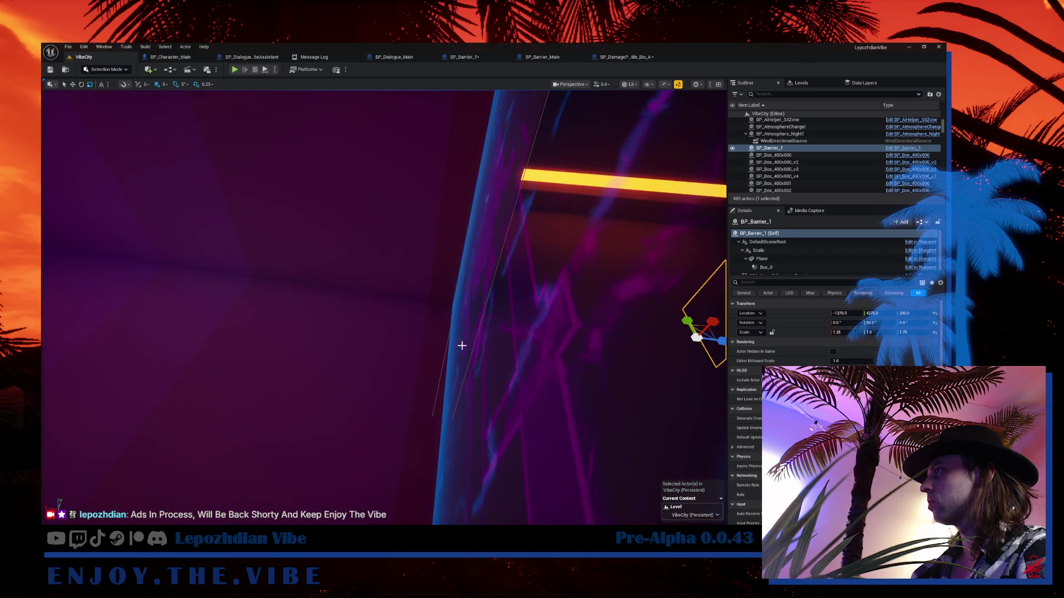
left_click(449, 334)
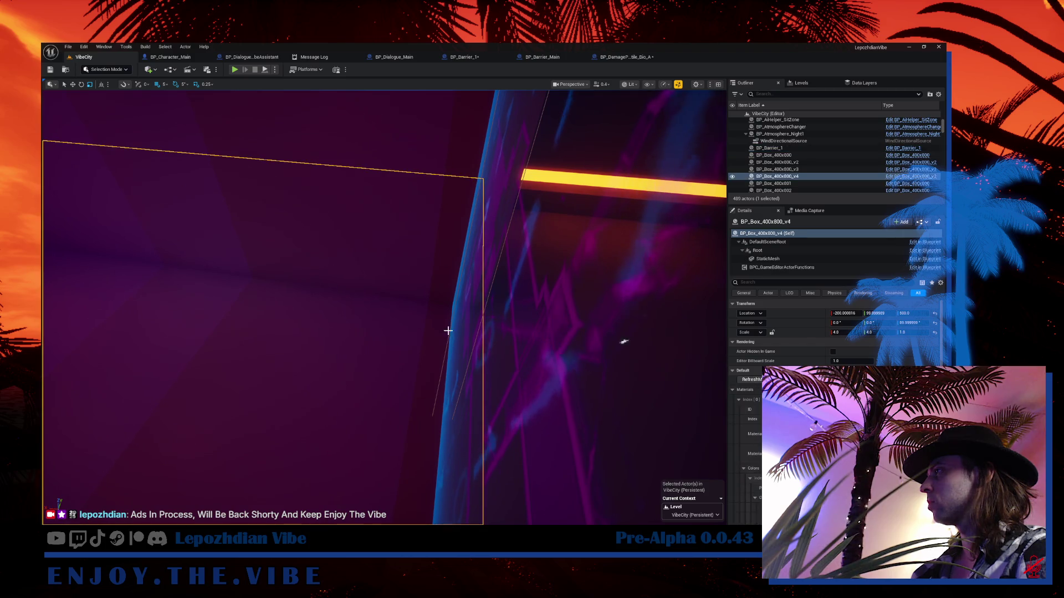
left_click(448, 329)
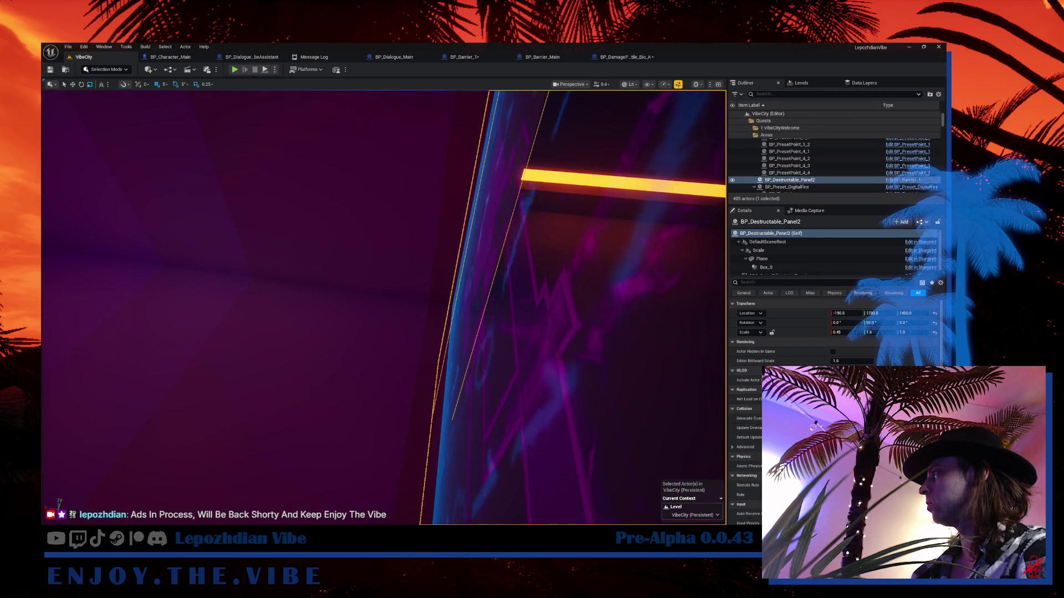
key("f")
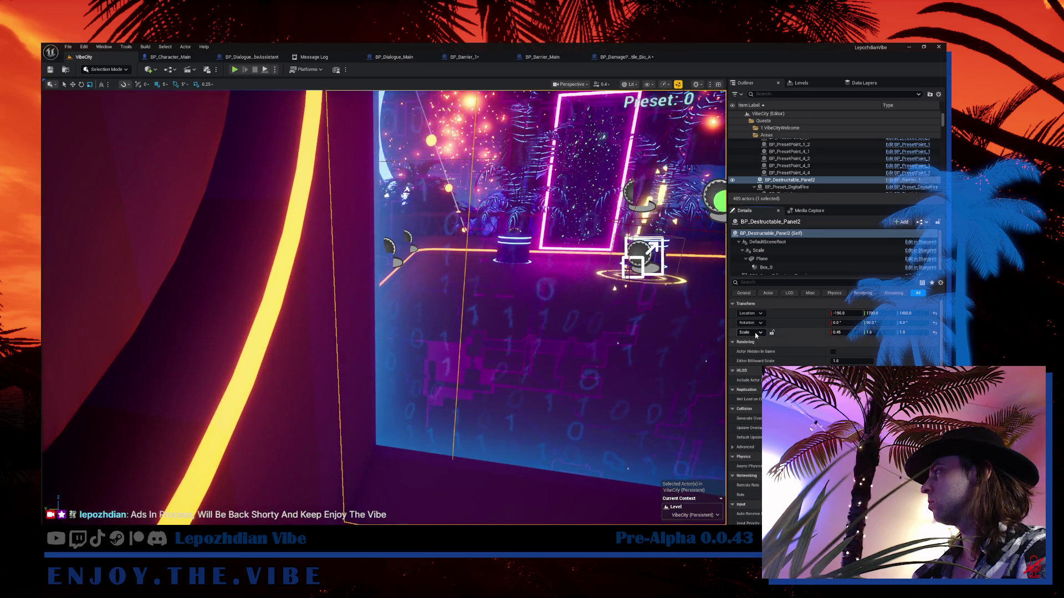
left_click_drag(388, 305, 526, 266)
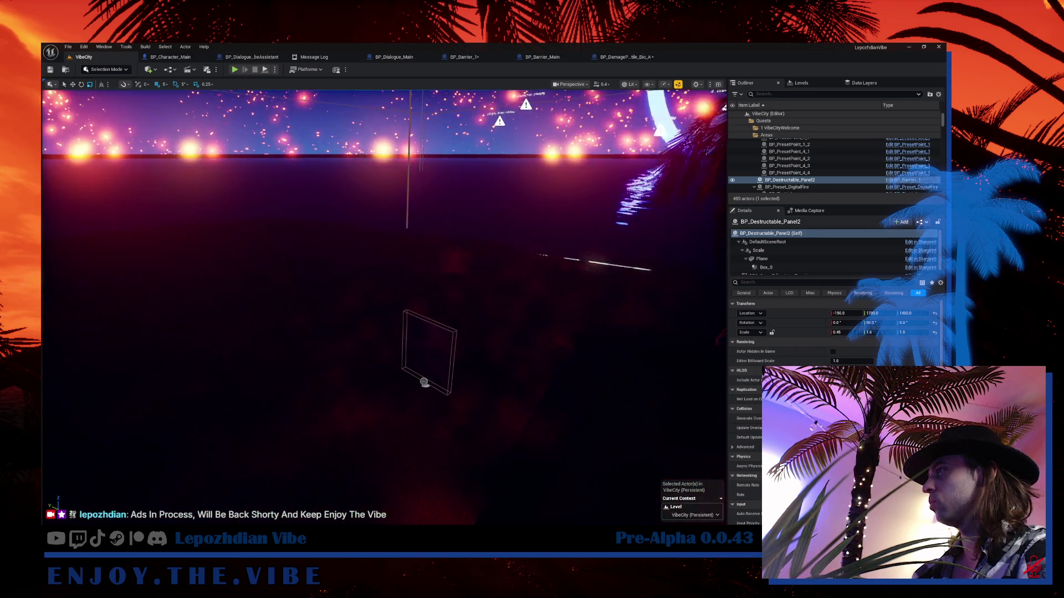
left_click_drag(445, 388, 445, 371)
- Reset BP_Barrier_1's rotation and paste the panel's scale 0.45, 1.6, 1.0 onto it
left_click(428, 358)
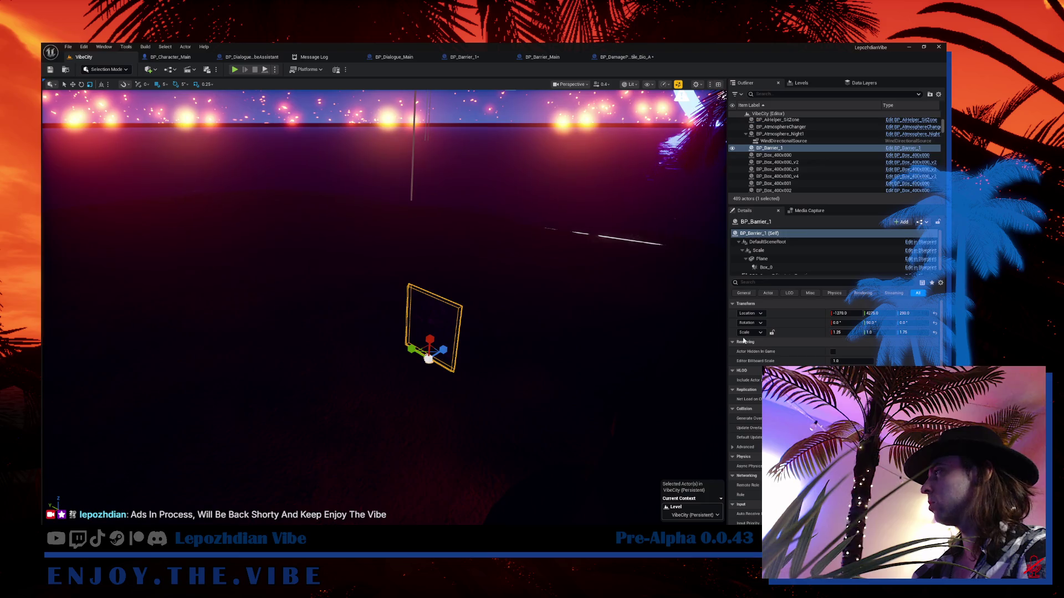
left_click(934, 324)
left_click(758, 333)
left_click(785, 356)
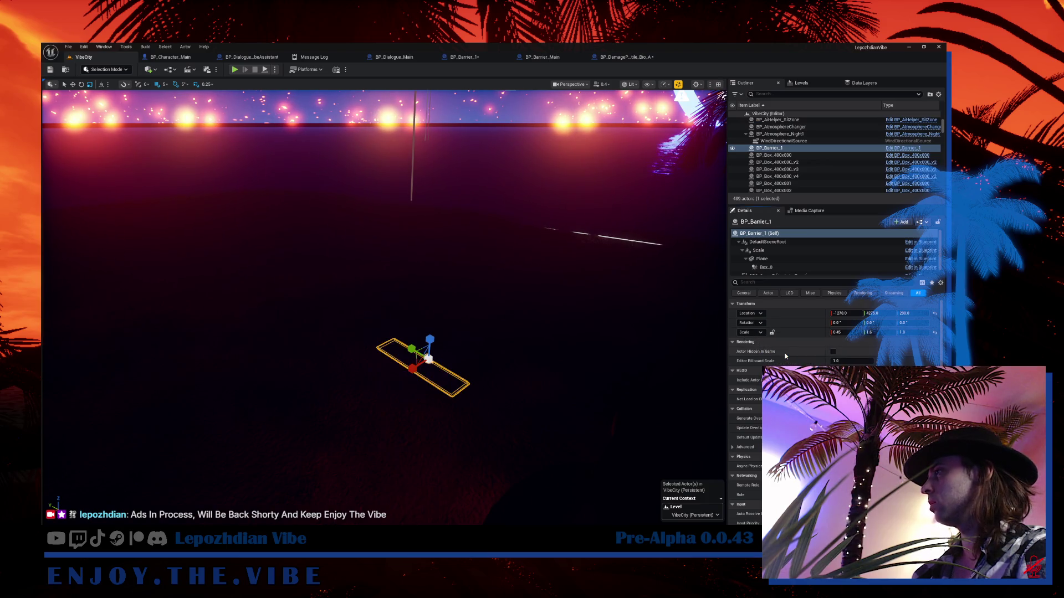
mouse_move(428, 349)
left_mouse_down()
mouse_move(402, 382)
mouse_move(421, 413)
mouse_move(422, 307)
mouse_move(354, 314)
mouse_move(399, 307)
mouse_move(377, 310)
left_mouse_up()
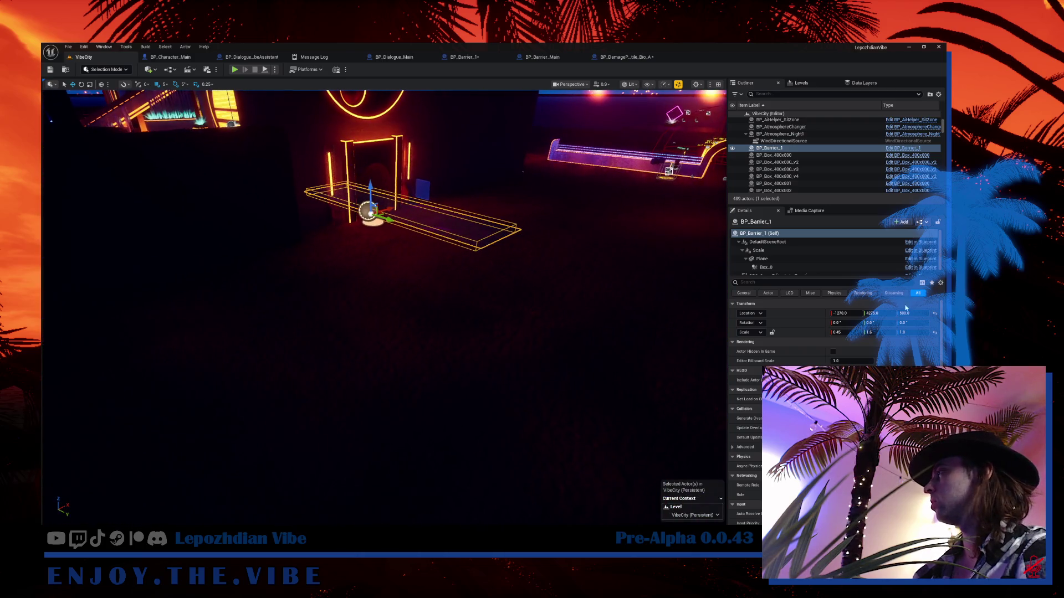
- Reset the barrier's scale to 1.0 and rotate it 90 degrees on Y so it stands upright
left_click(936, 333)
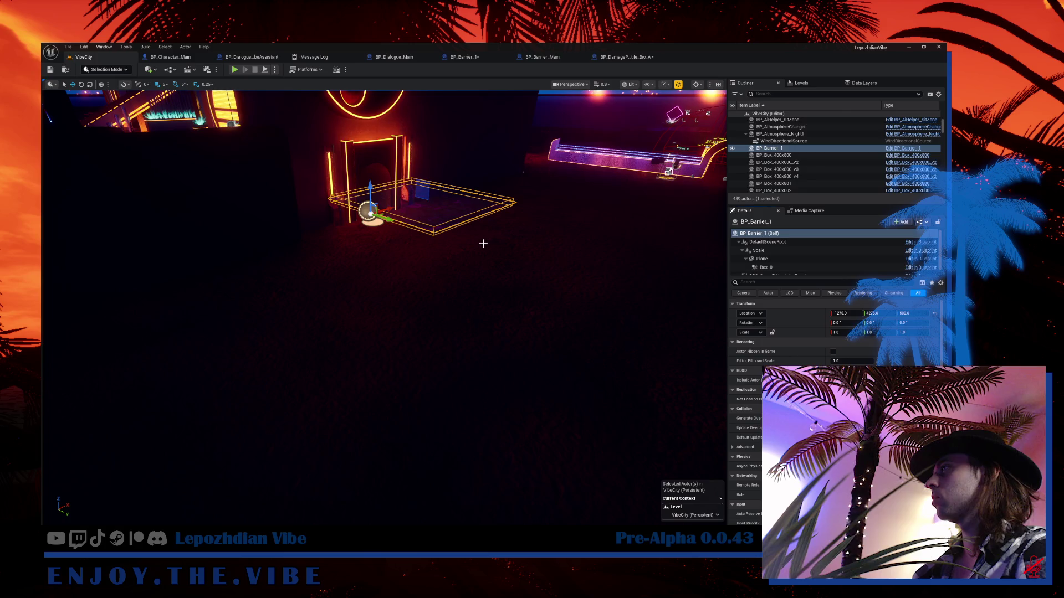
mouse_move(483, 244)
left_mouse_down()
mouse_move(411, 233)
mouse_move(444, 381)
left_mouse_up()
key("e")
key("w")
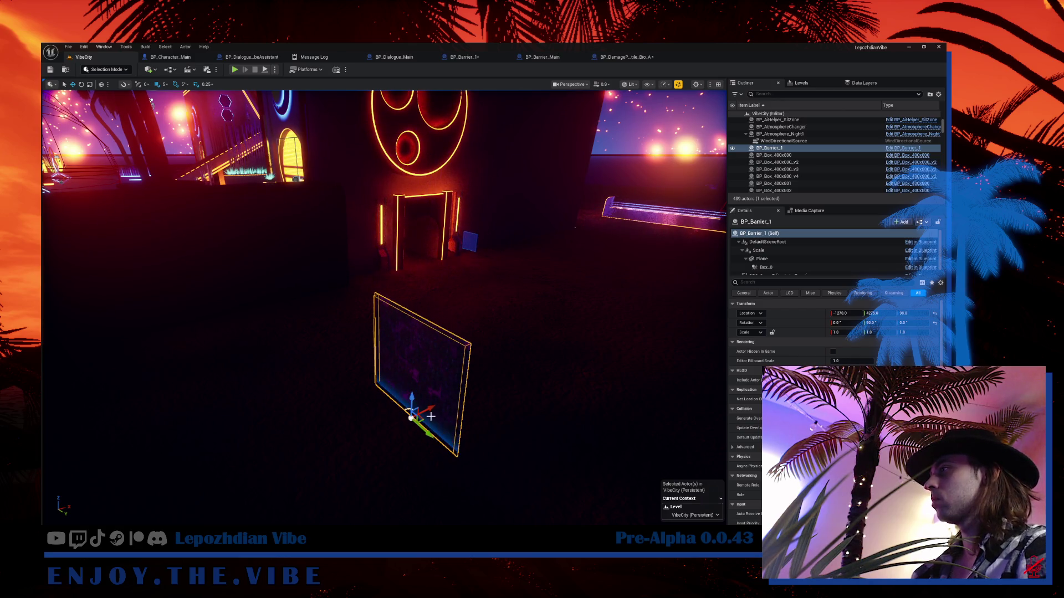
- Place two barrier copies angled about -75 and -145 degrees beside it, then start a play test
mouse_move(425, 415)
left_mouse_down("alt")
mouse_move(590, 412)
mouse_move(594, 424)
left_mouse_up("alt")
key("e")
key("w")
key("ctrl+d")
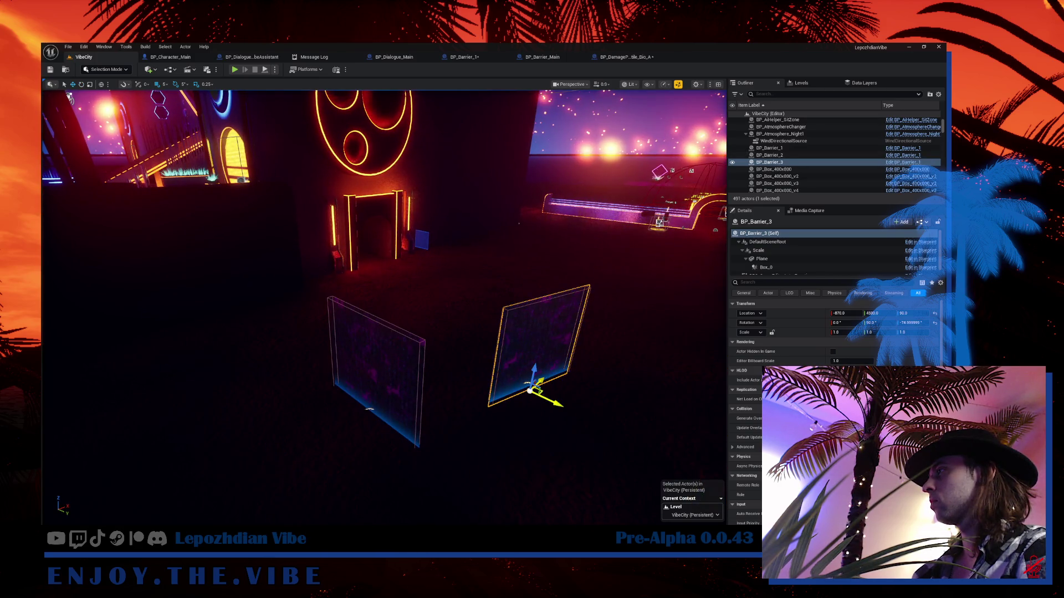
mouse_move(531, 391)
left_mouse_down()
mouse_move(377, 338)
mouse_move(366, 314)
left_mouse_up()
key("e")
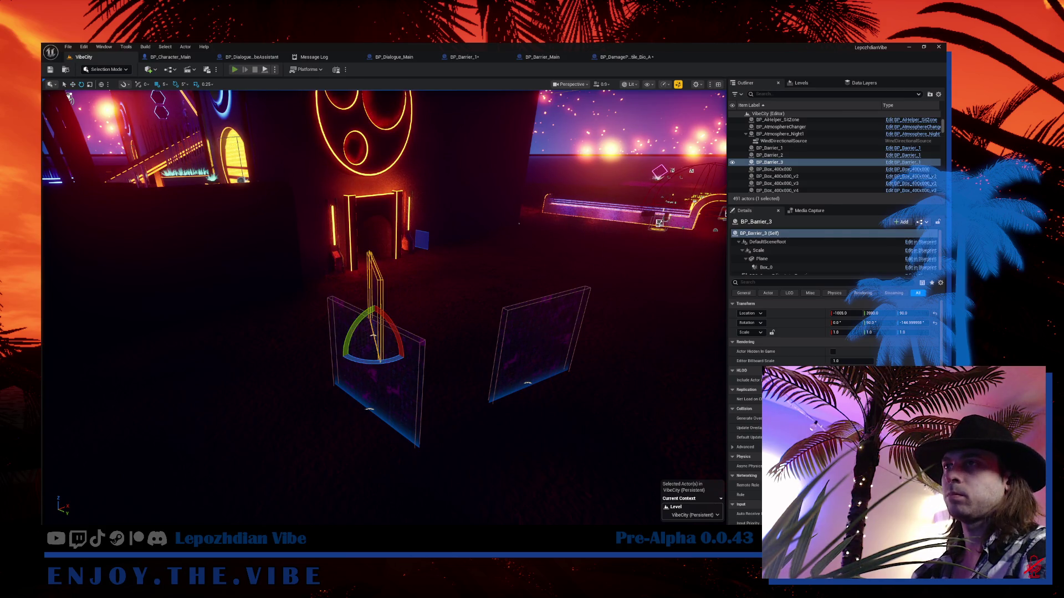
key("alt+p")
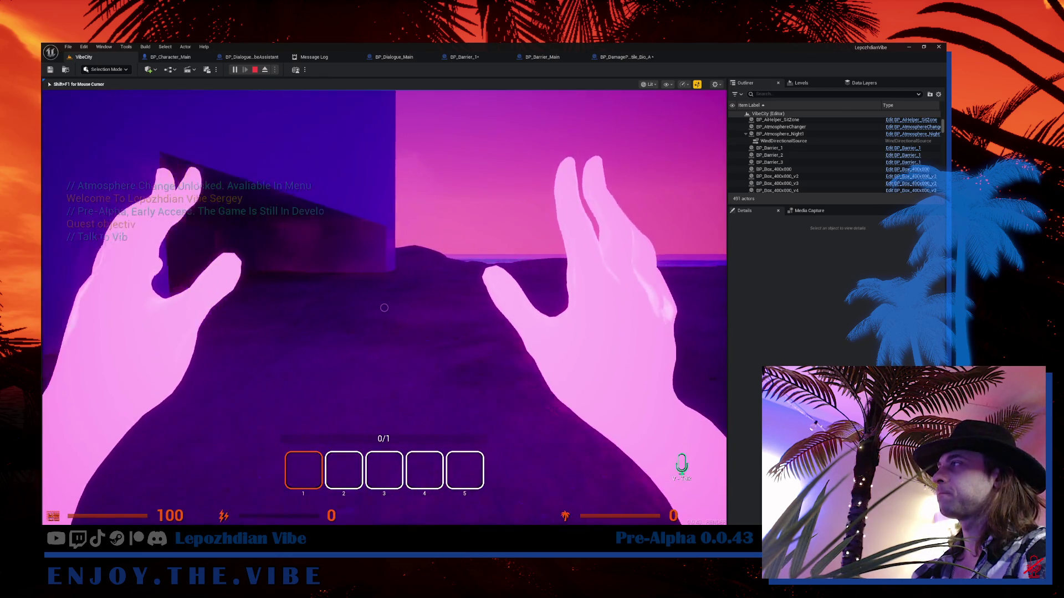
- Walk between the sea, wall and patterned barriers to watch the trace lines, then stop the game
key("w")
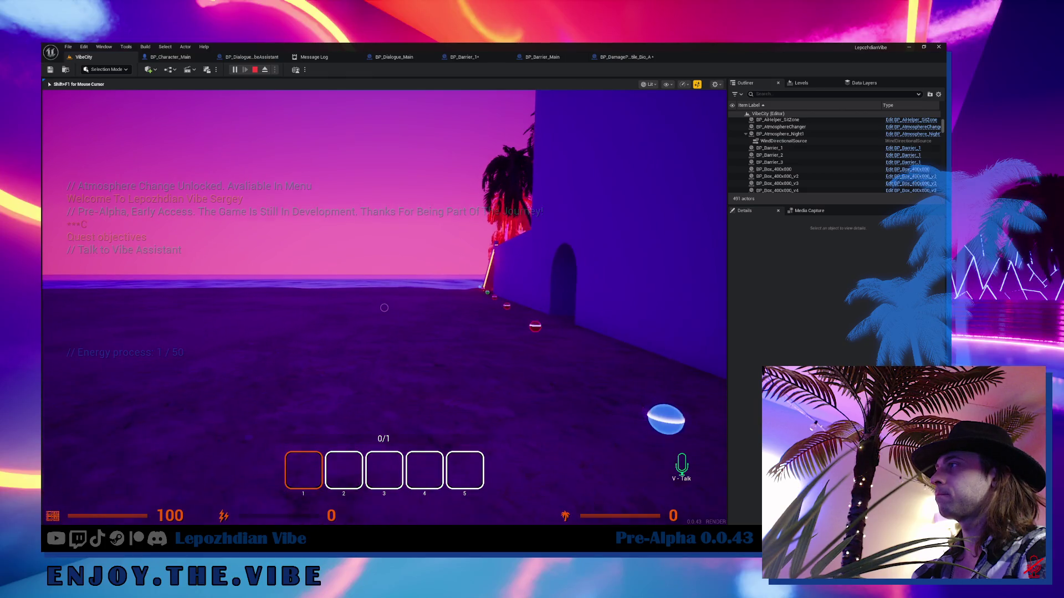
key("w")
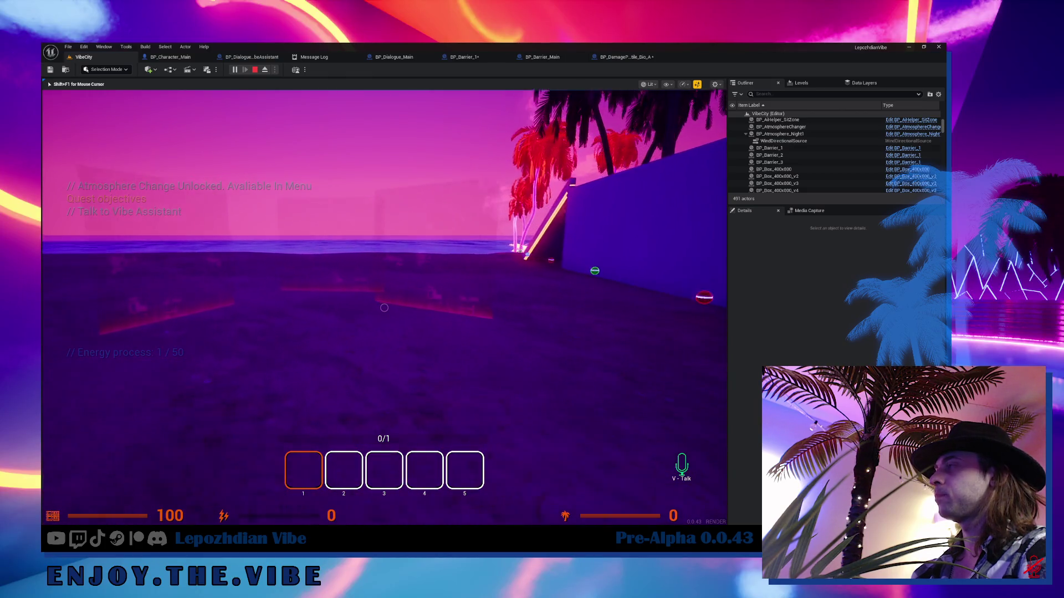
key("w")
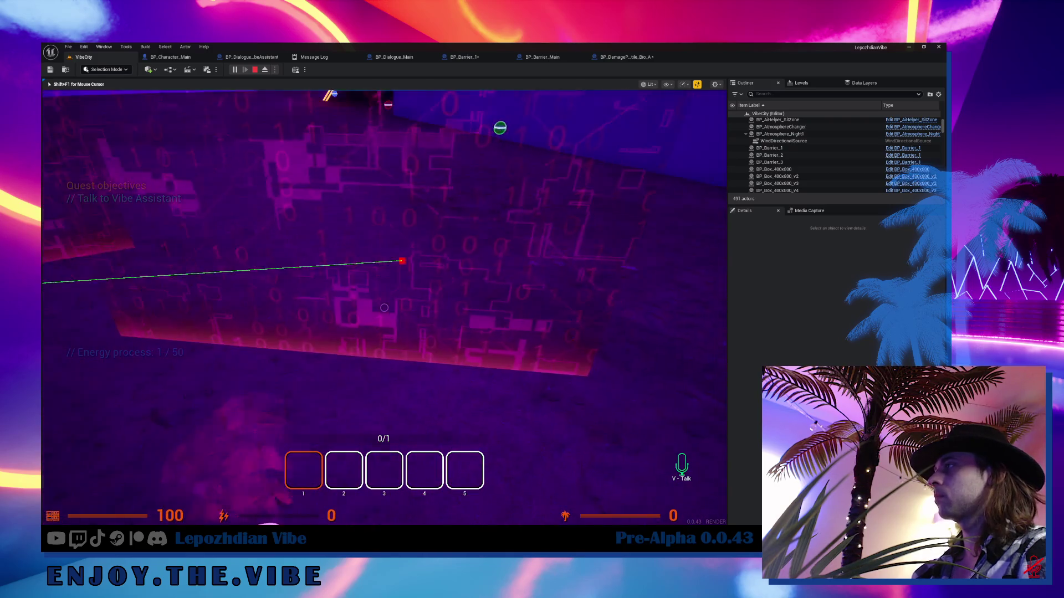
key("w")
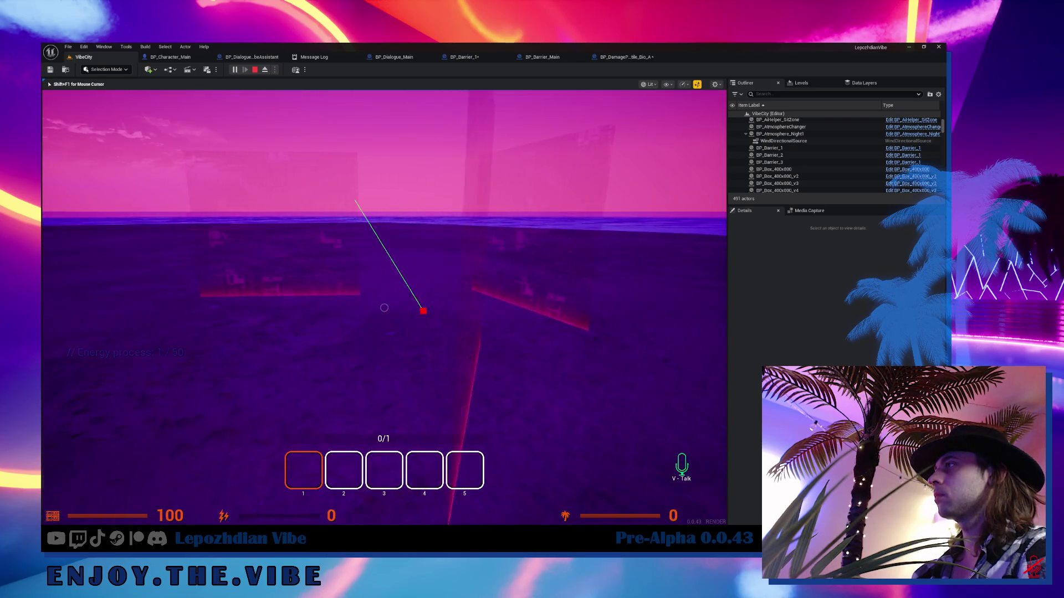
key("w")
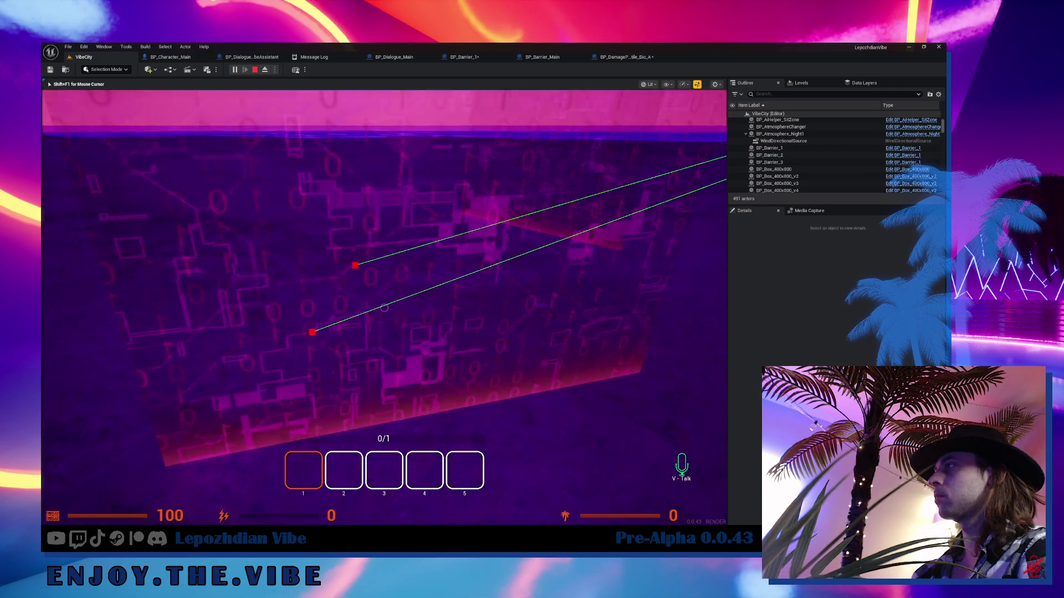
key("w")
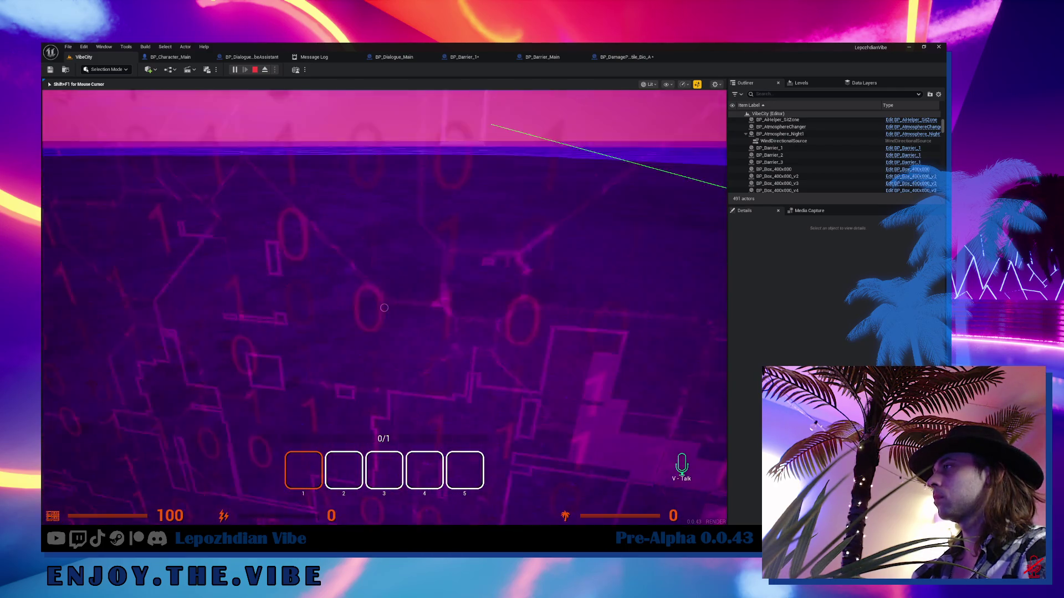
key("w")
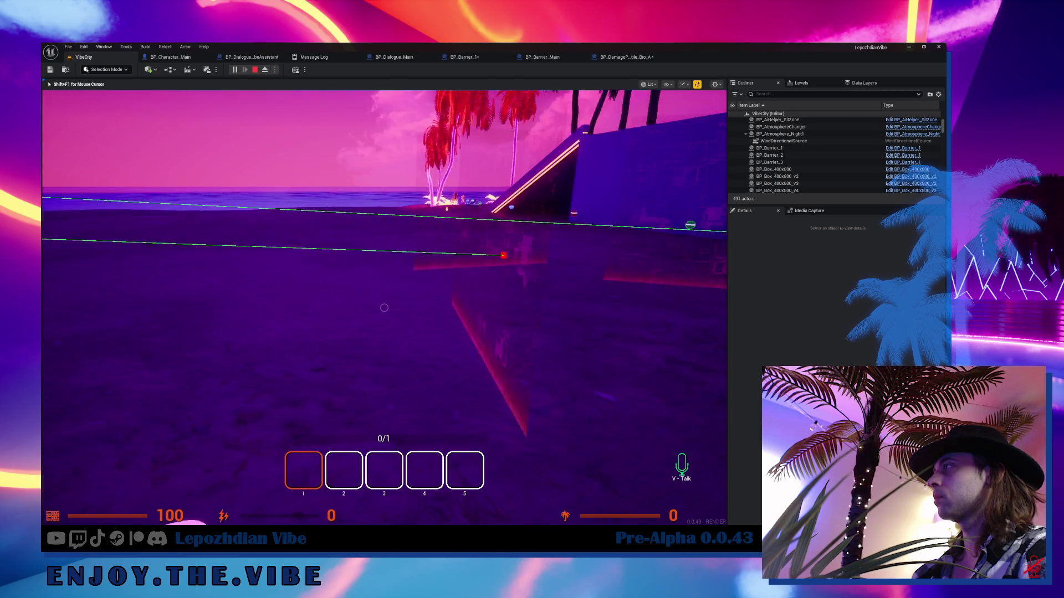
key("w")
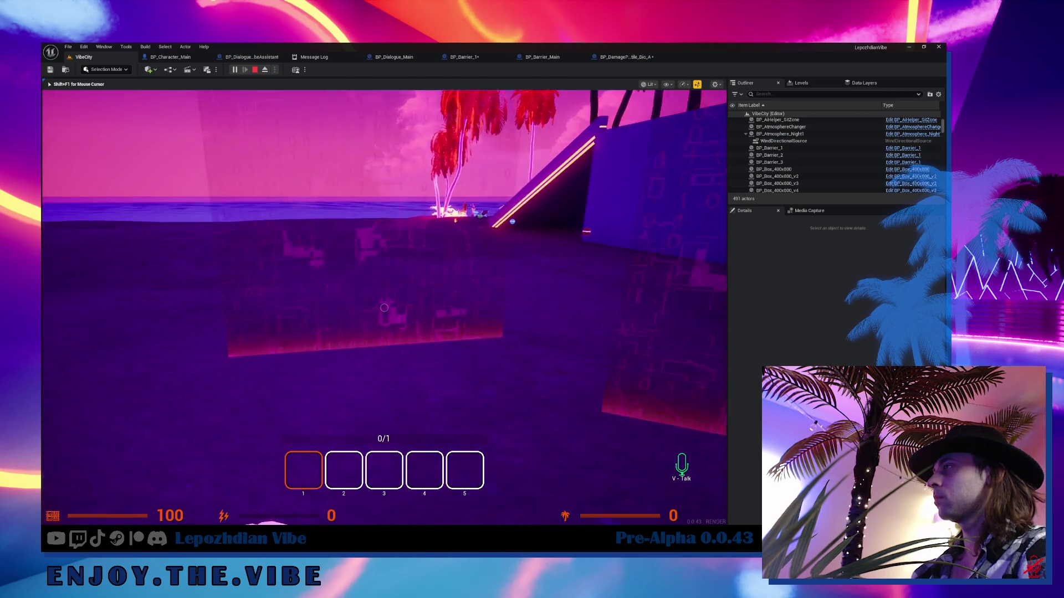
key("w")
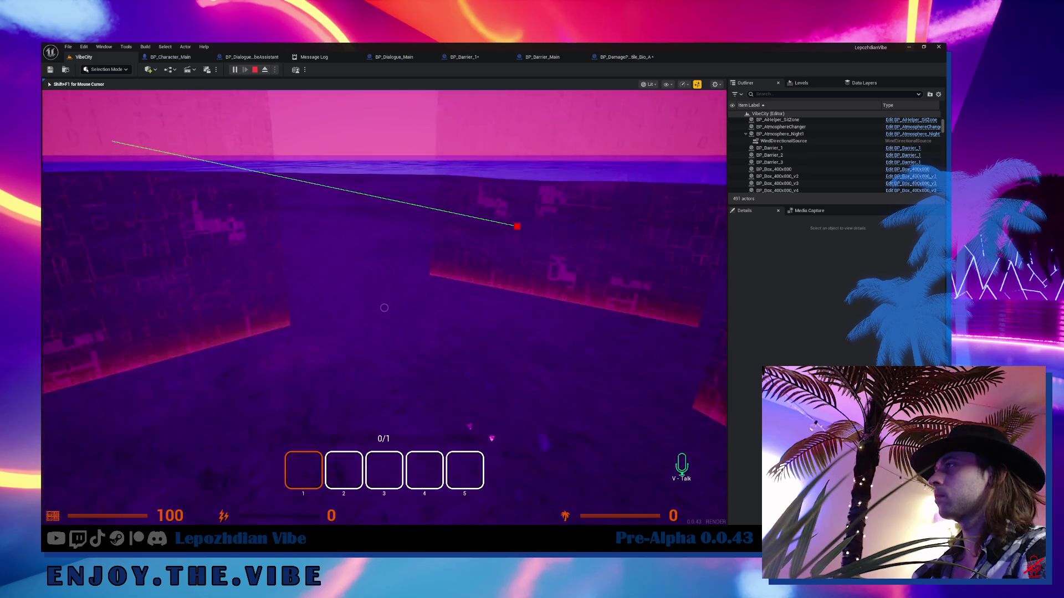
key("w")
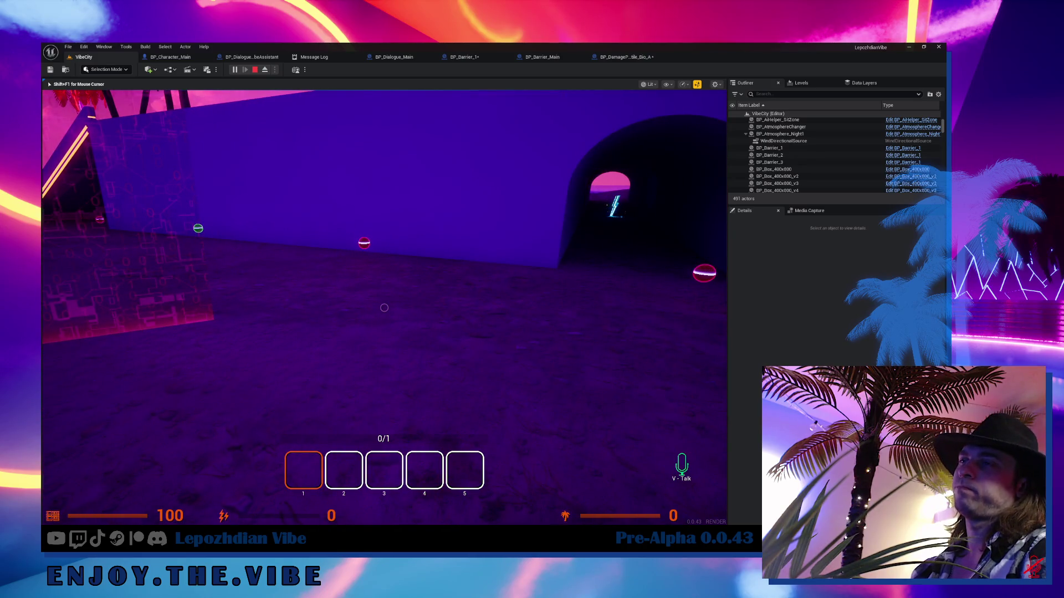
key("Escape")
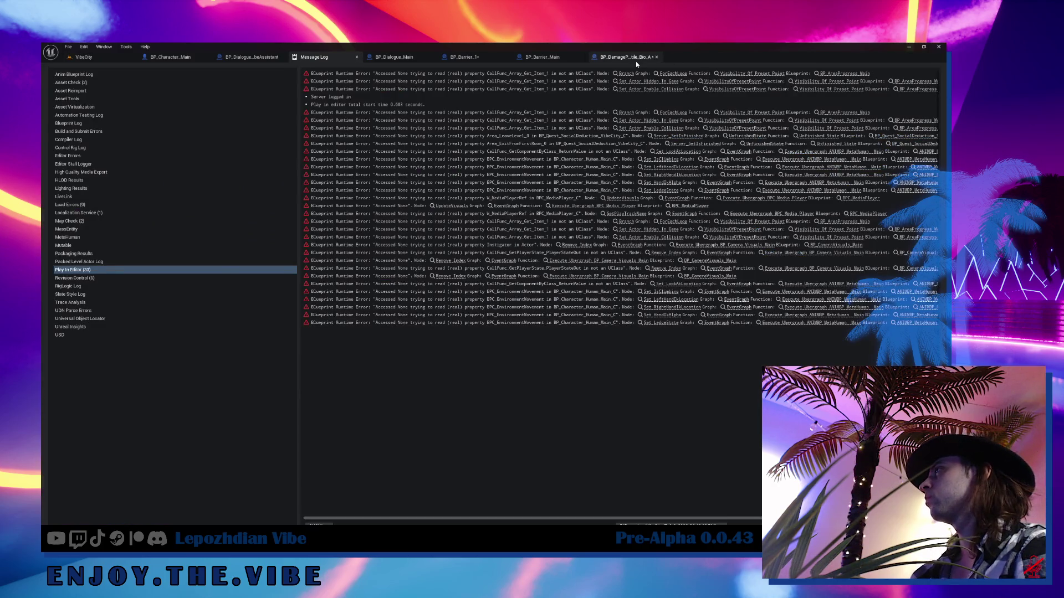
- Inspect BP_DamageProjectile_Bio_A's Event Hit, then select the Plane component in BP_Barrier_1
left_click(636, 61)
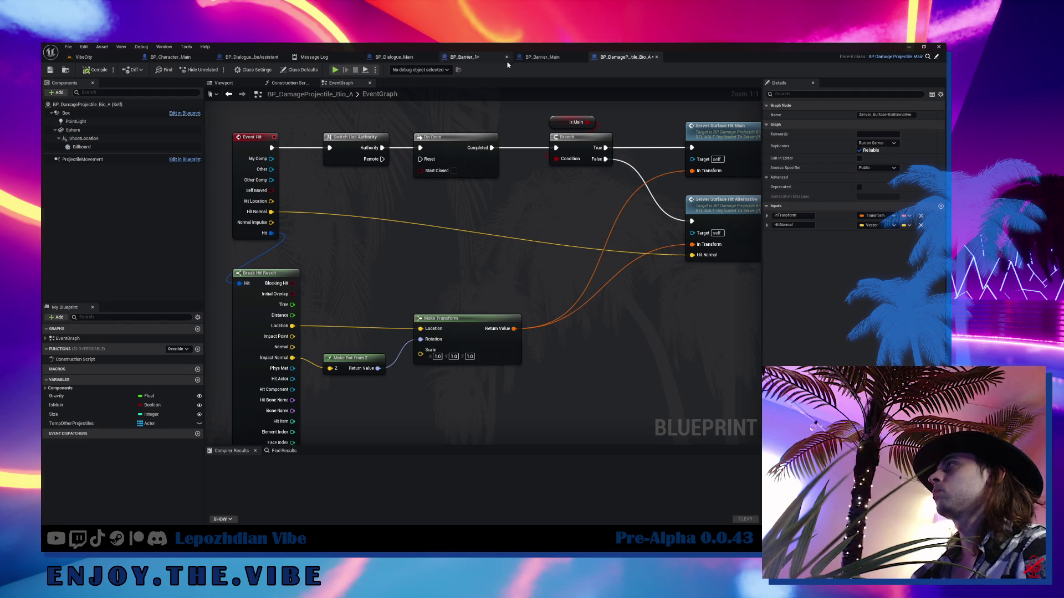
left_click(248, 172)
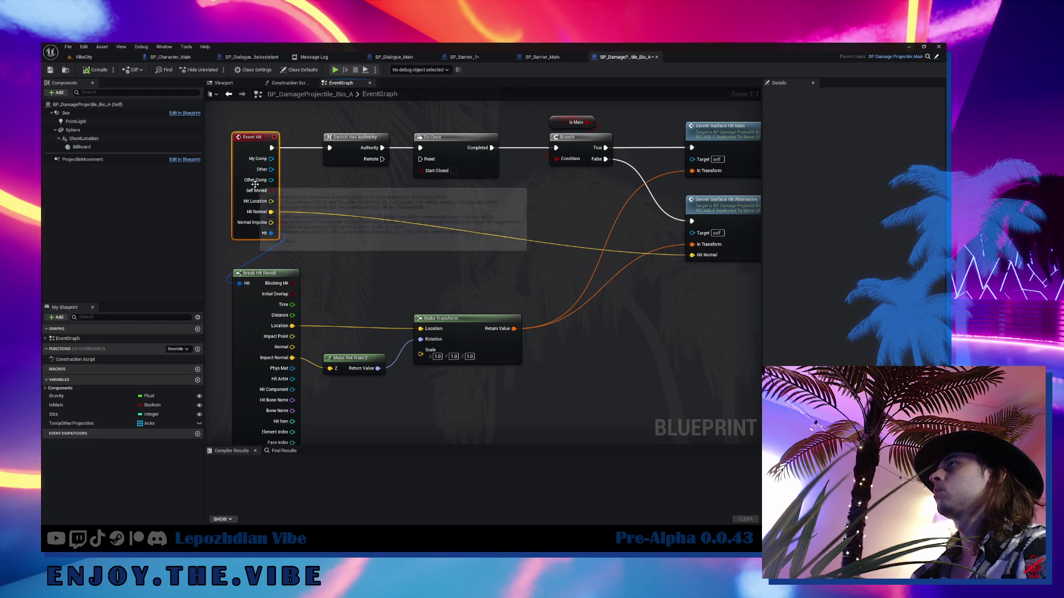
left_click(478, 59)
left_click(108, 131)
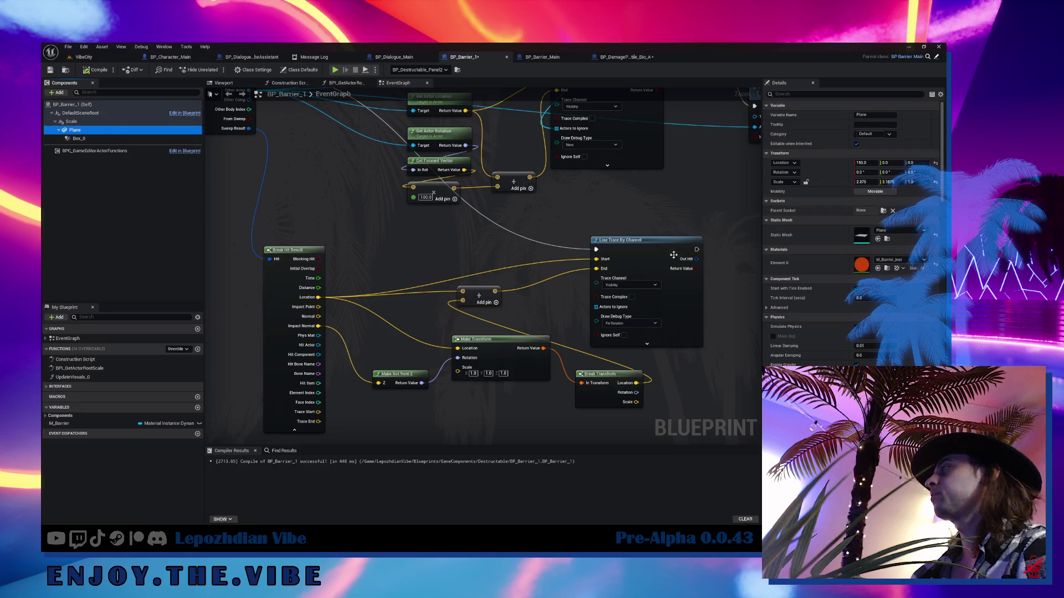
- Add an On Component Hit (Plane) event and place it beside Break Hit Result
scroll(799, 338, "down", 10)
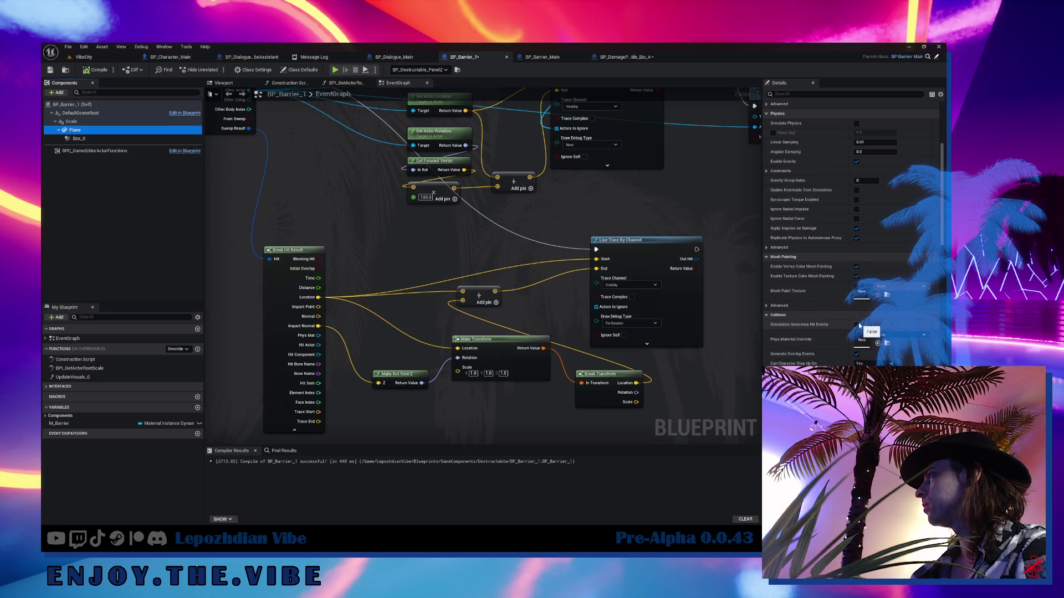
scroll(859, 325, "down", 15)
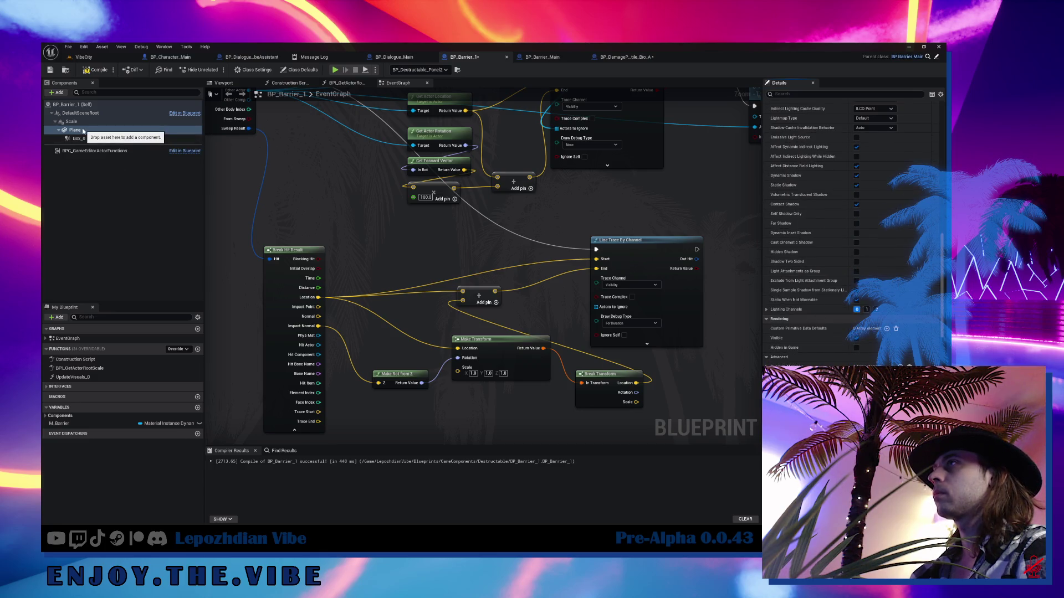
mouse_move(83, 130)
left_mouse_down()
mouse_move(213, 179)
mouse_move(80, 131)
left_mouse_up()
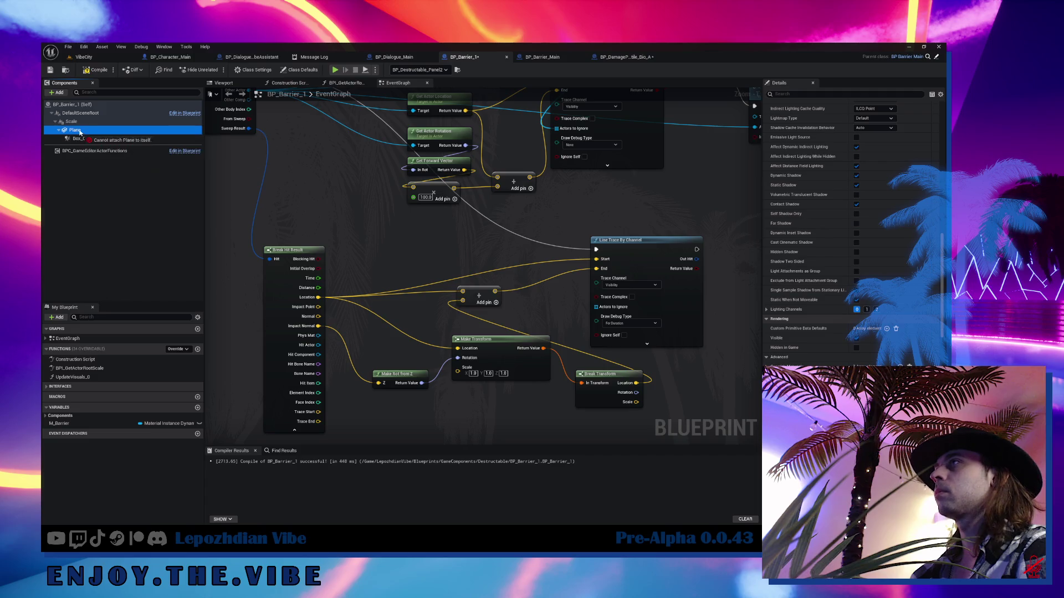
left_click_drag(198, 177, 200, 177)
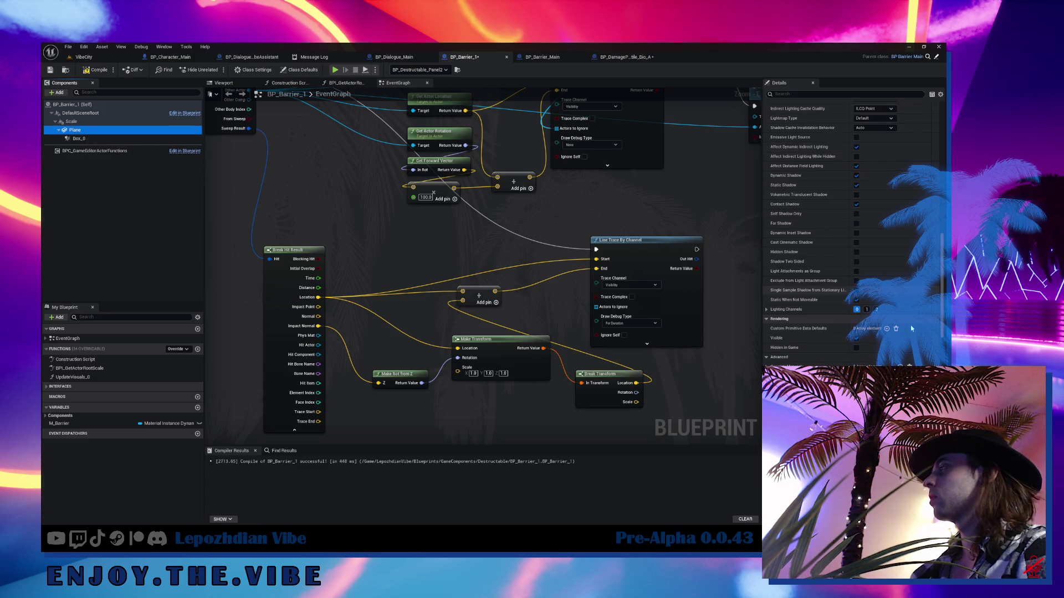
scroll(912, 329, "down", 10)
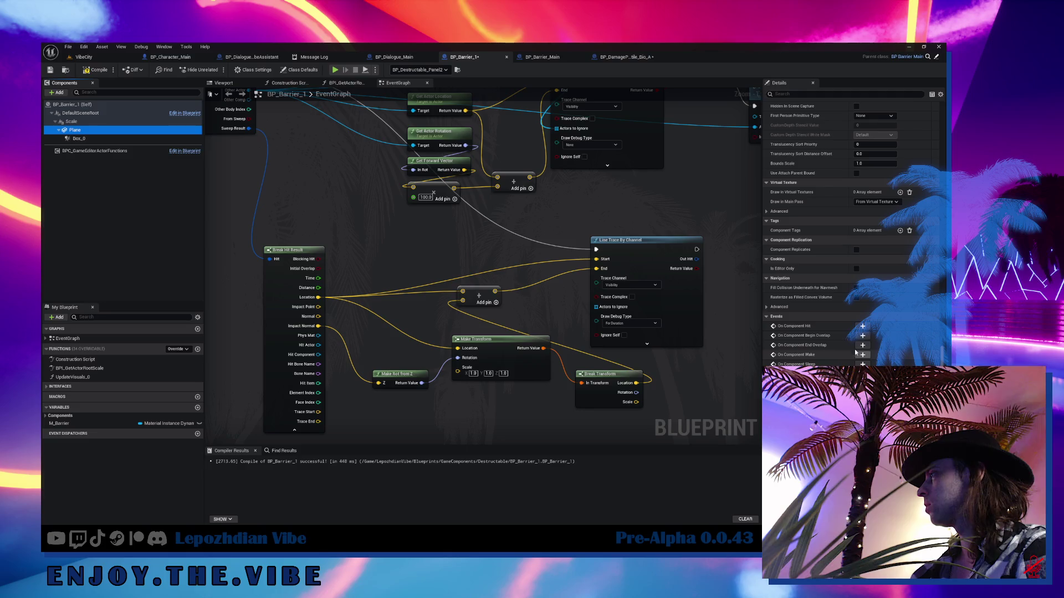
left_click(862, 327)
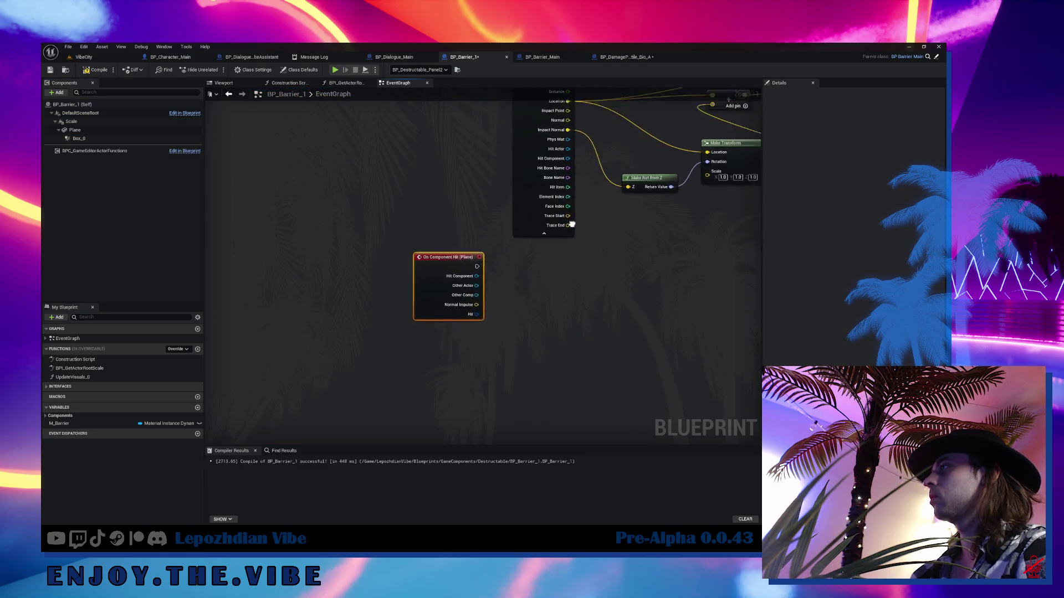
left_click_drag(401, 343, 373, 169)
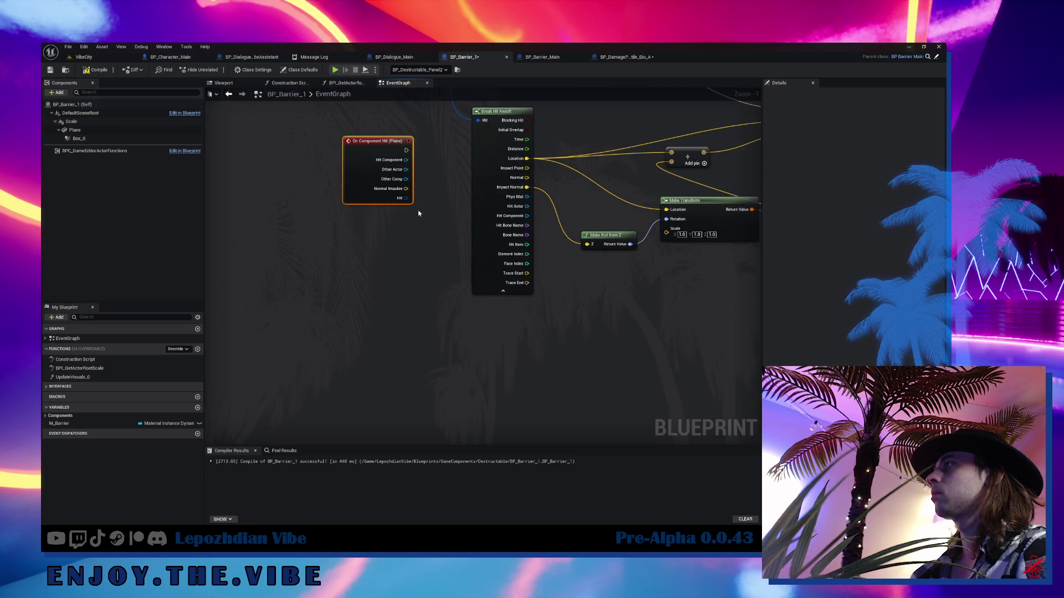
left_click_drag(408, 200, 378, 276)
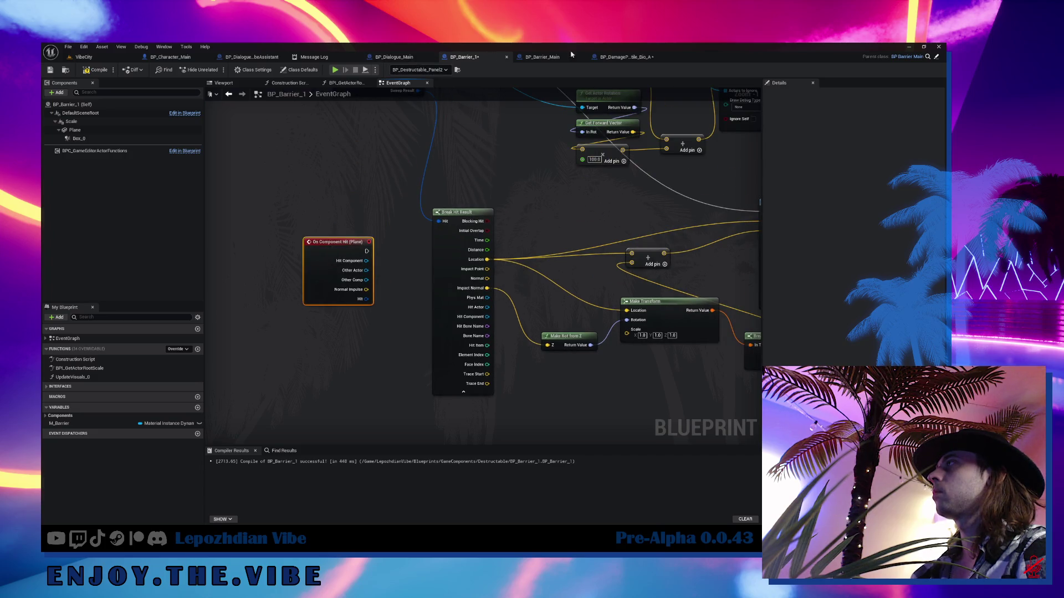
- Wire the hit into Break Hit Result and its execution into Line Trace By Channel, then play-test VibeCity
left_click(615, 57)
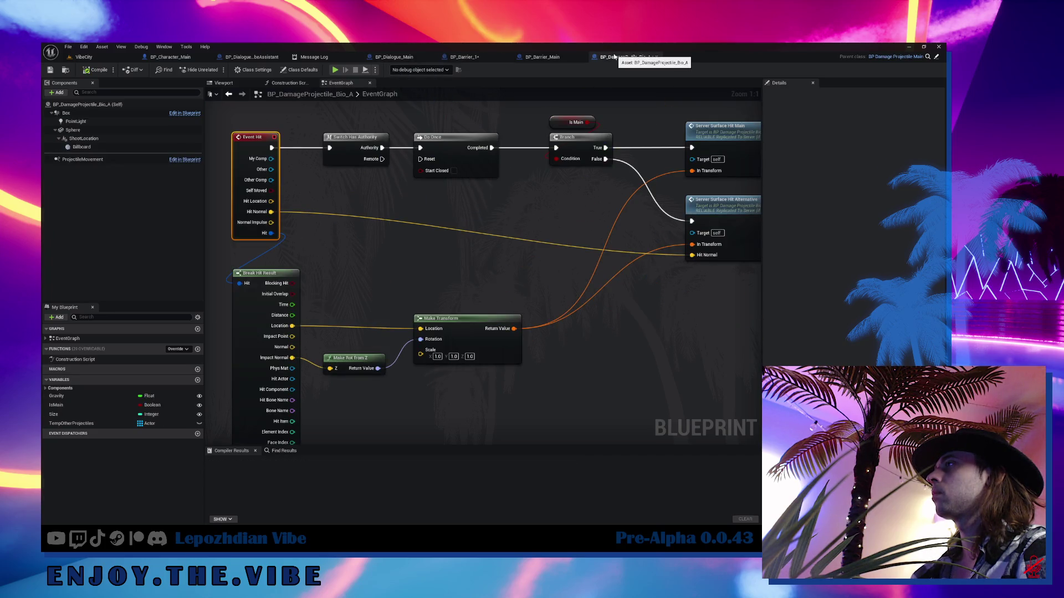
left_click(540, 60)
left_click(471, 57)
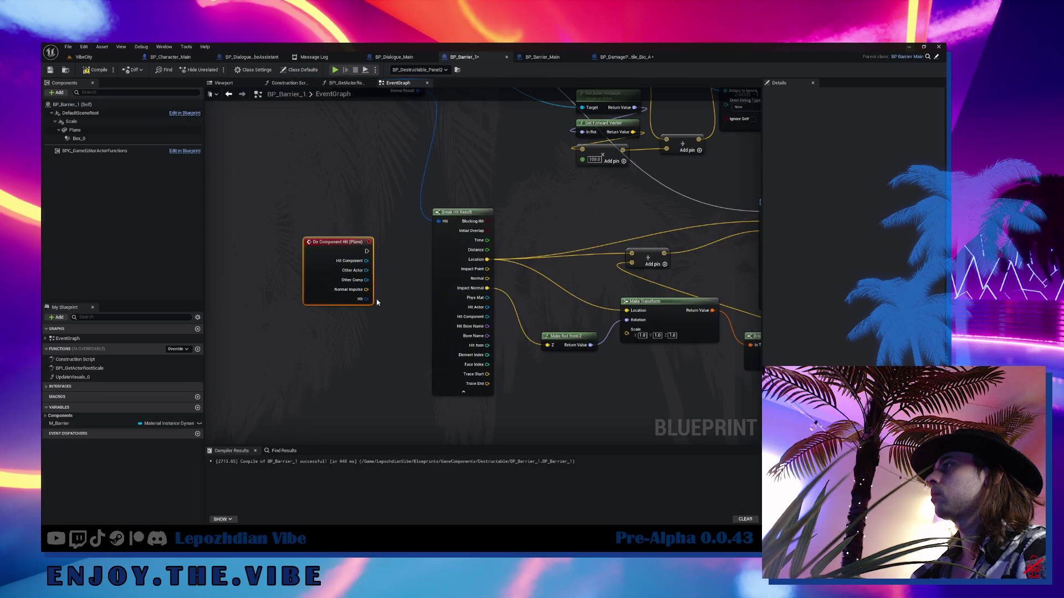
left_click_drag(366, 299, 438, 221)
left_click_drag(327, 257, 392, 158)
left_click_drag(469, 292, 429, 321)
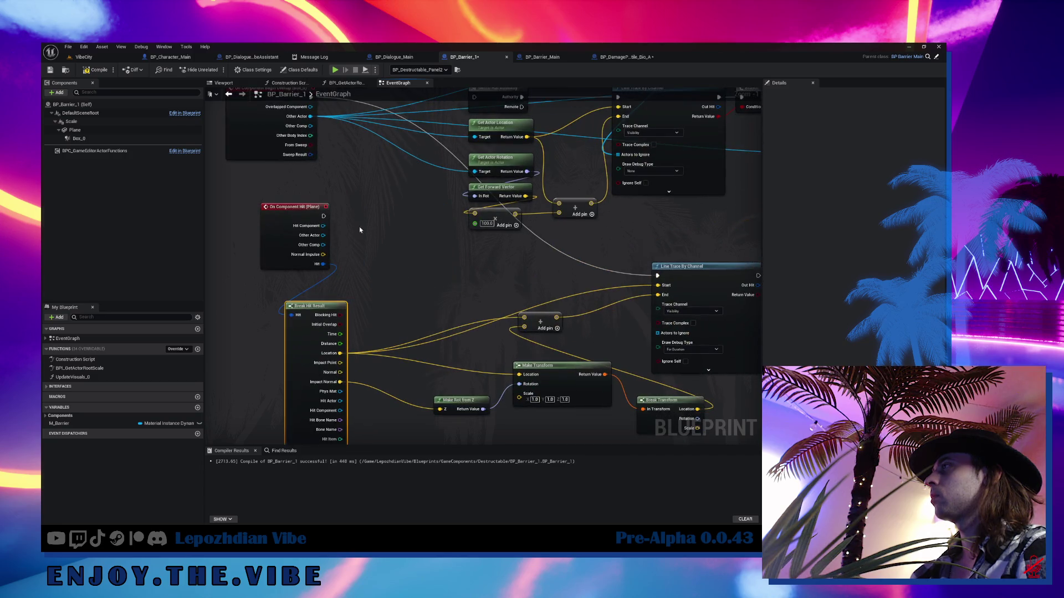
mouse_move(323, 216)
left_mouse_down()
mouse_move(665, 261)
mouse_move(327, 217)
left_mouse_up()
left_click_drag(651, 269, 658, 275)
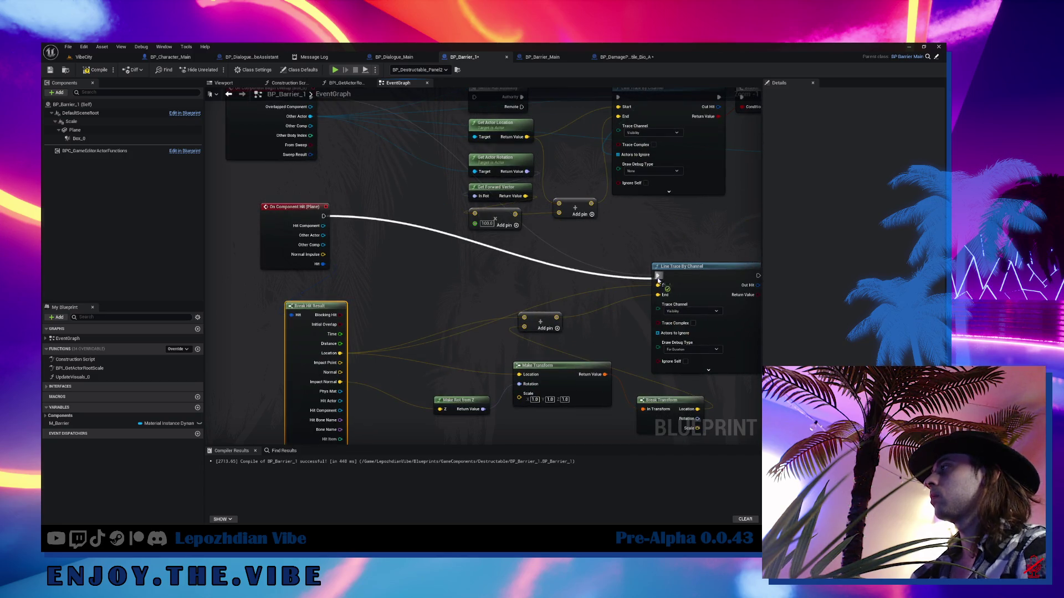
left_click(96, 59)
left_click(234, 70)
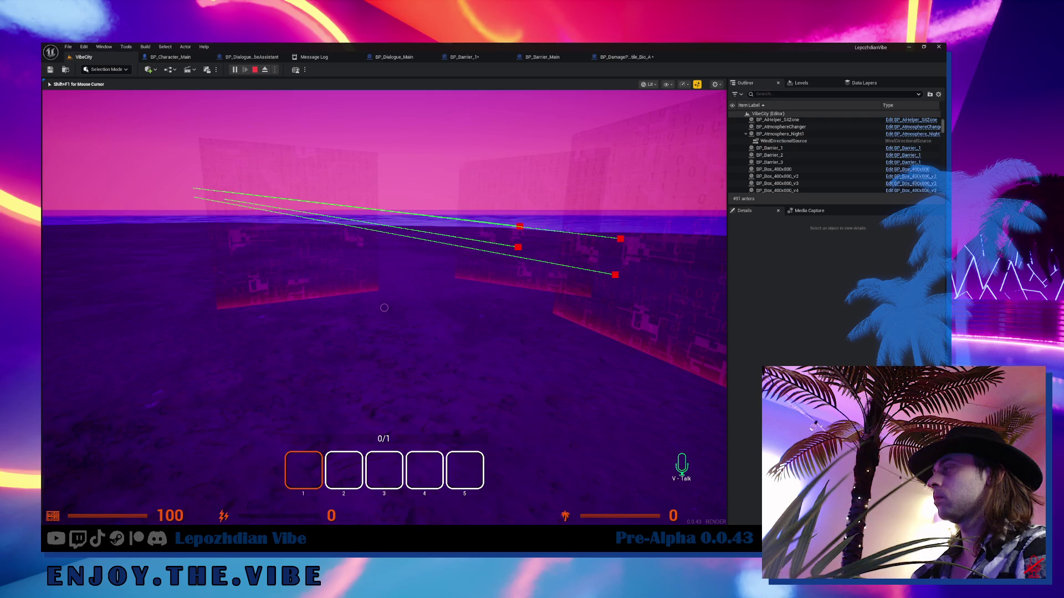
- Stop the VibeCity play-test after watching the barrier line traces
key("Escape")
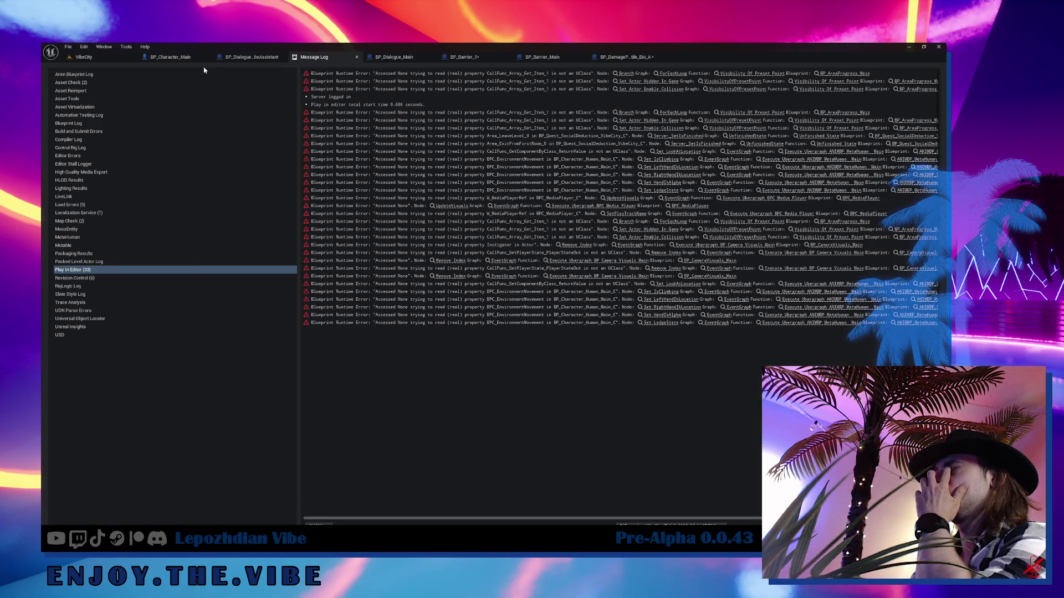
- Look over BP_DamageProjectile_Bio_A, BP_Barrier_Main and VibeCity, then reopen BP_Barrier_1's graph
left_click(638, 59)
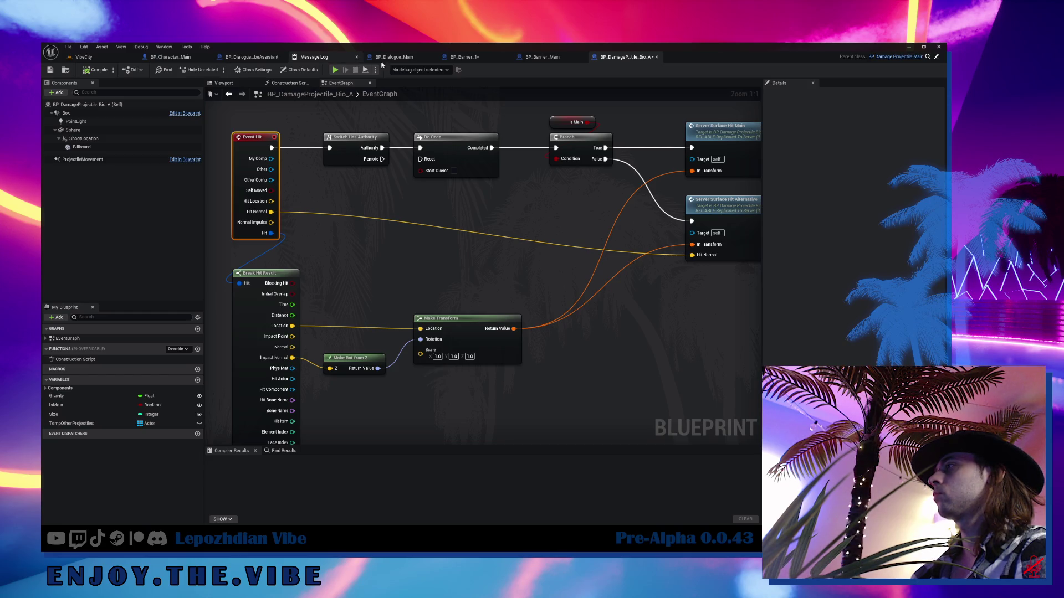
left_click(541, 58)
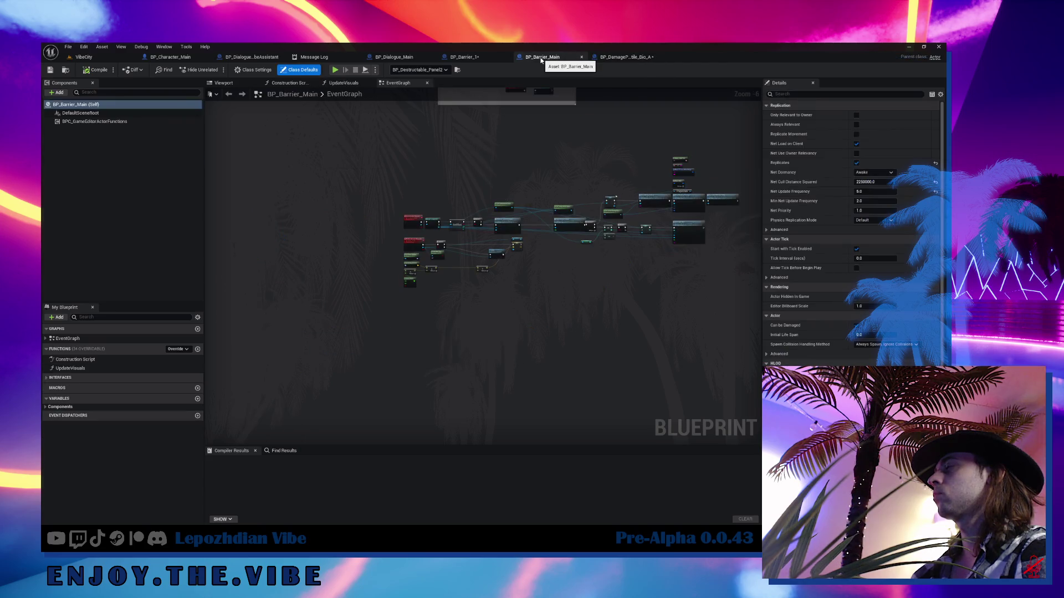
left_click(84, 57)
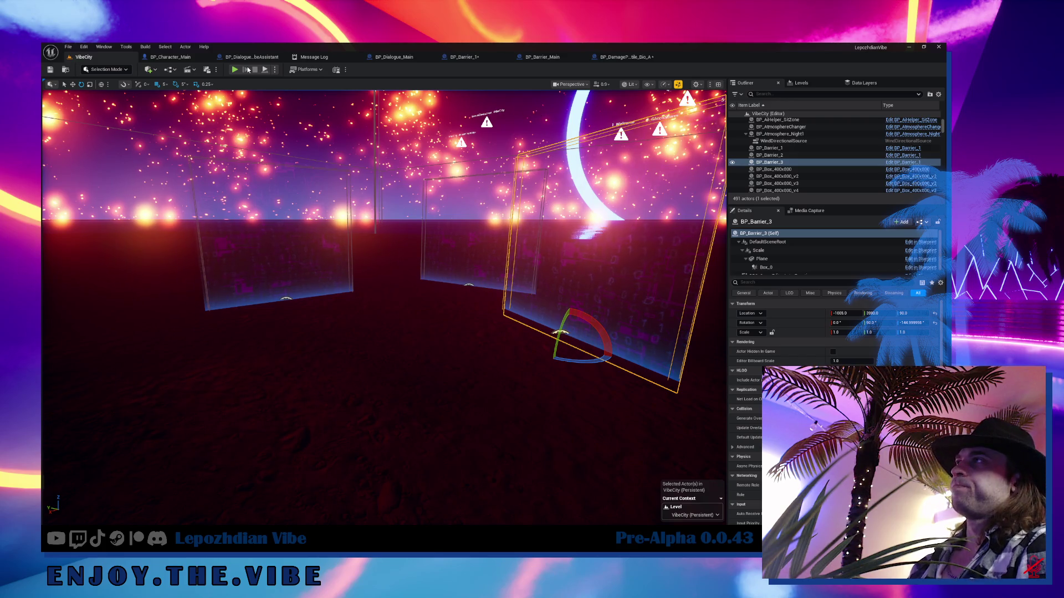
left_click(470, 62)
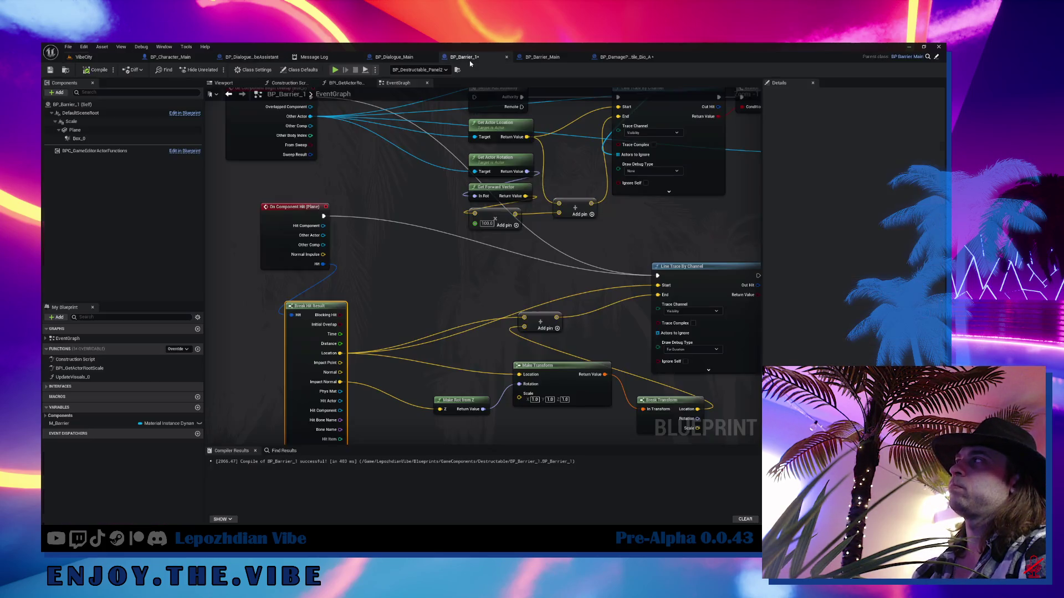
- Rearrange the hit nodes and add Make Rot from Z from Impact Normal into Make Transform's Rotation
mouse_move(442, 325)
left_mouse_down()
mouse_move(418, 311)
mouse_move(411, 248)
left_mouse_up()
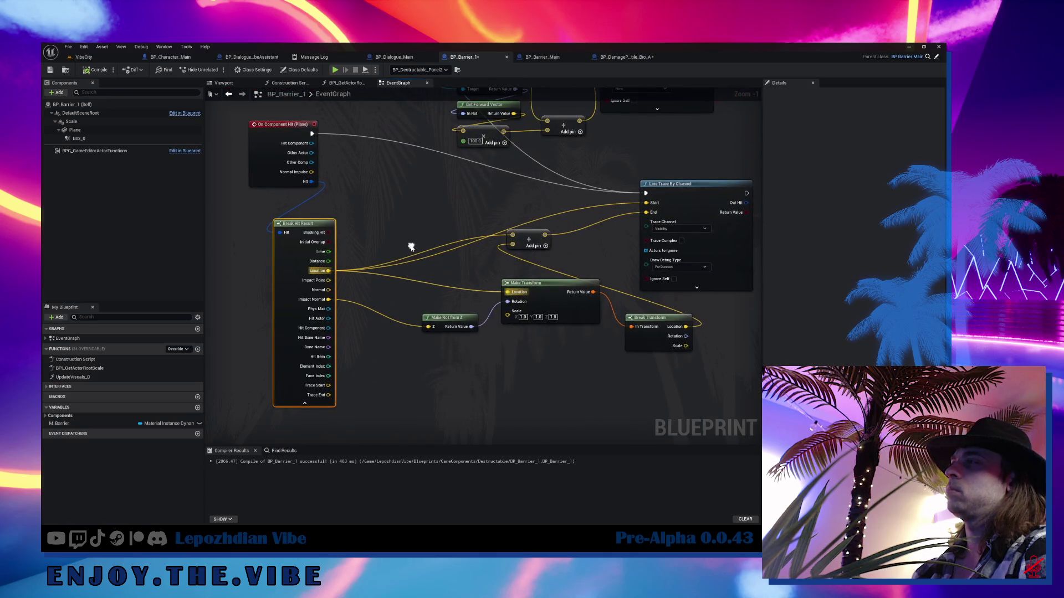
left_click_drag(443, 317, 403, 337)
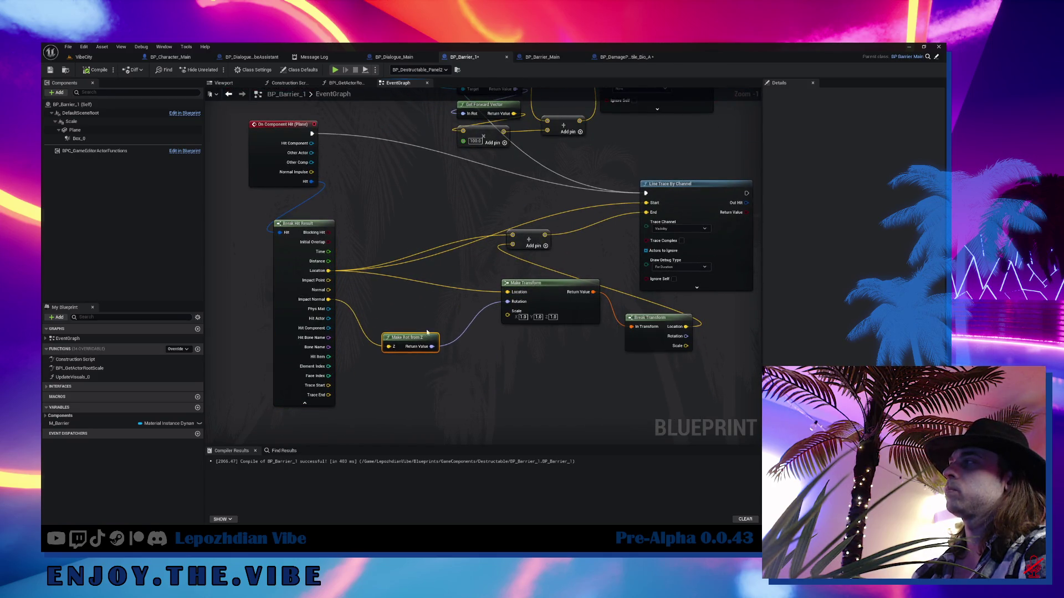
left_click_drag(545, 283, 545, 326)
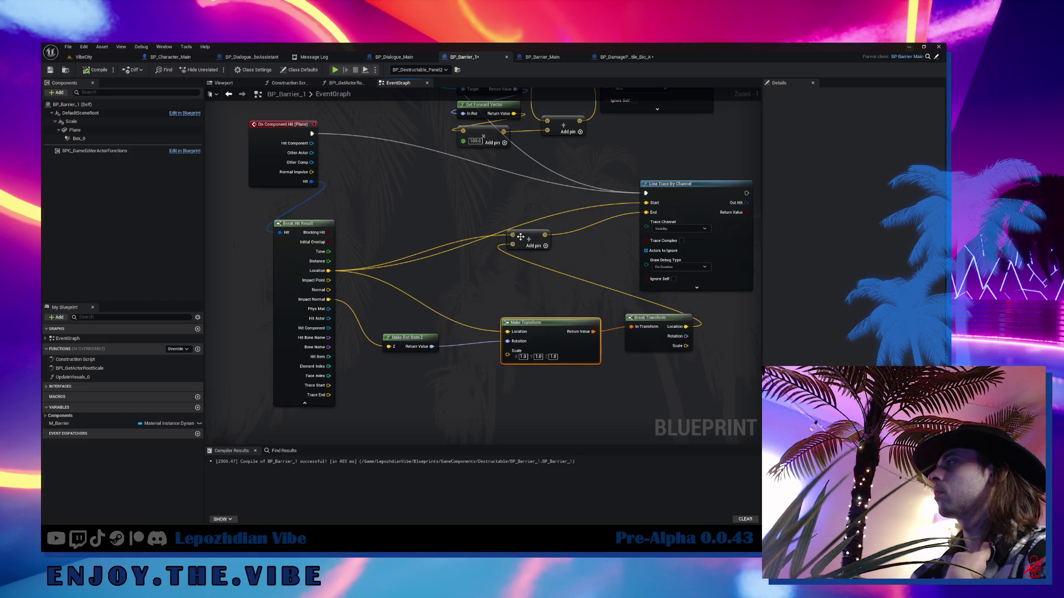
left_click_drag(520, 236, 476, 262)
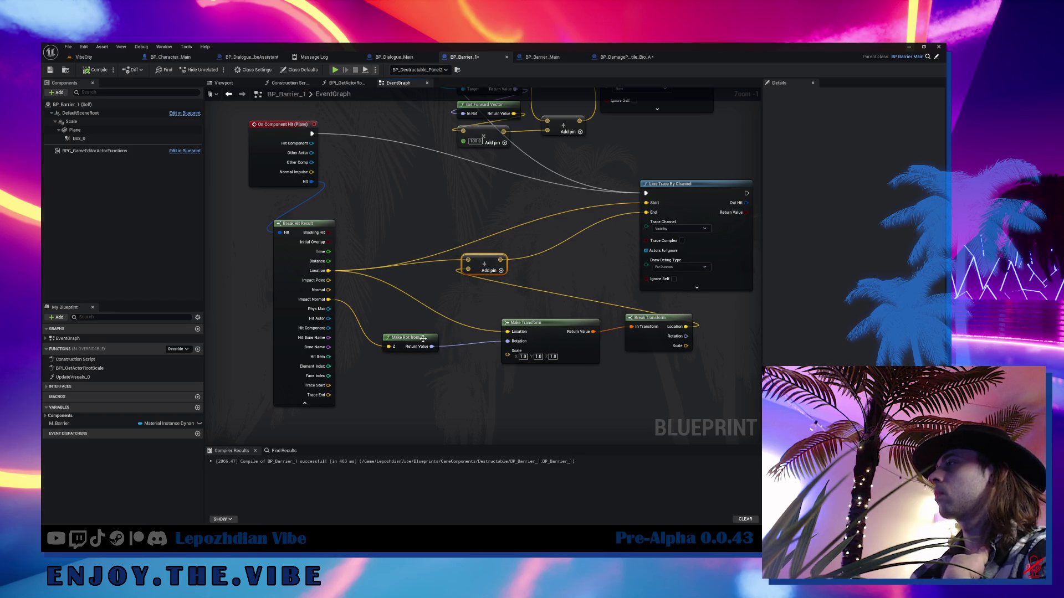
left_click_drag(423, 339, 415, 323)
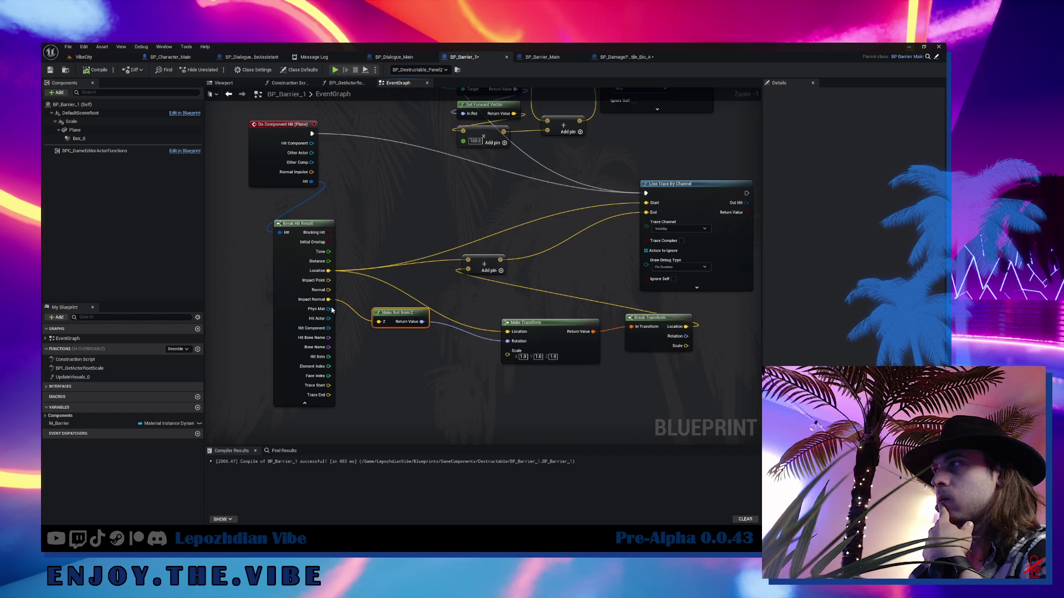
left_click_drag(328, 300, 381, 286)
type("forw")
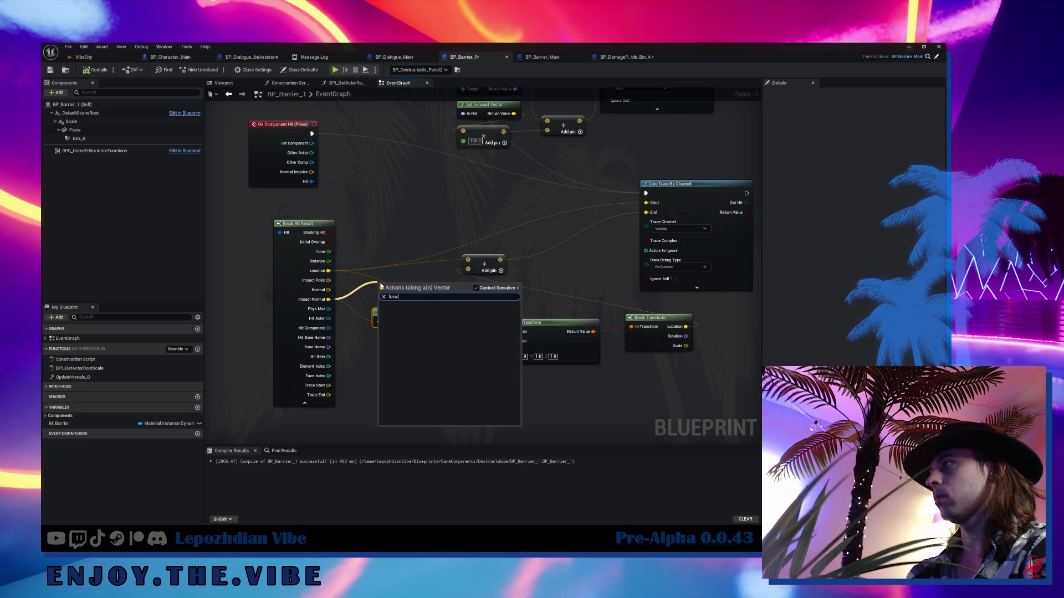
key("BackSpace")
key("BackSpace")
key("BackSpace")
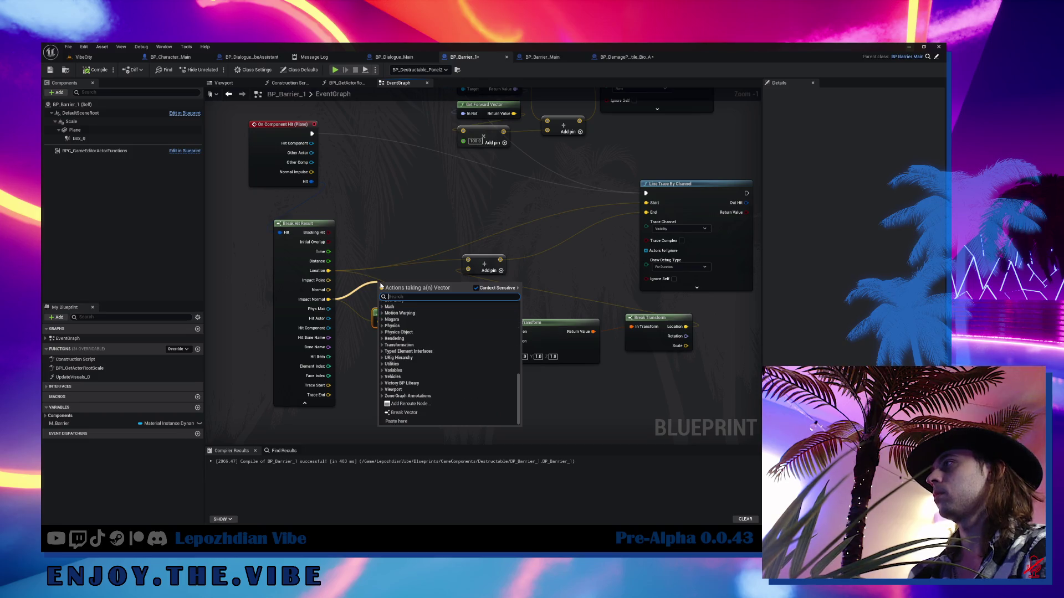
type("make rot from z")
key("Return")
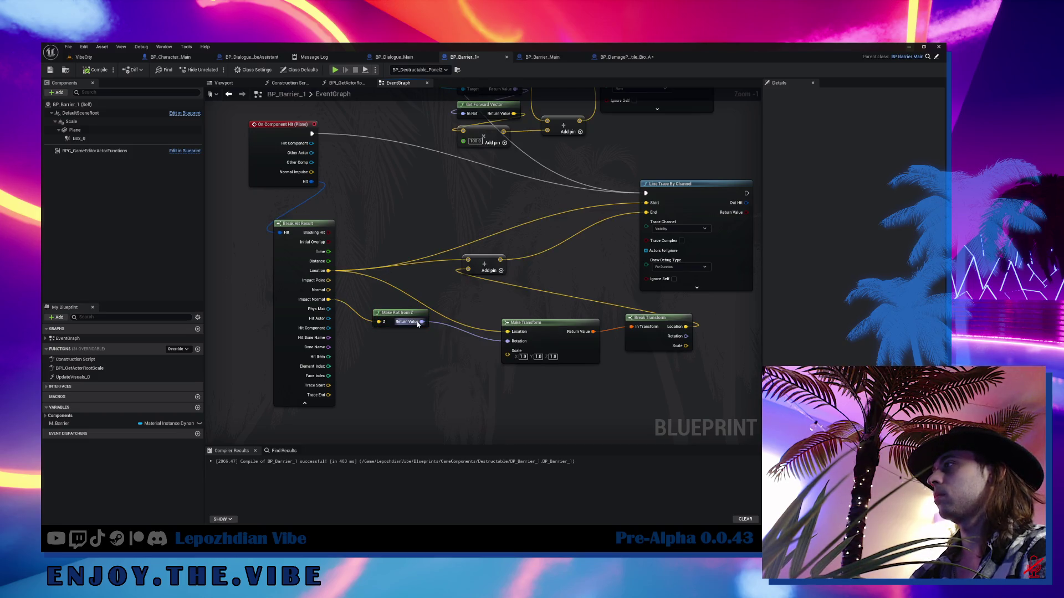
mouse_move(397, 326)
left_mouse_down()
mouse_move(376, 362)
mouse_move(429, 373)
left_mouse_up()
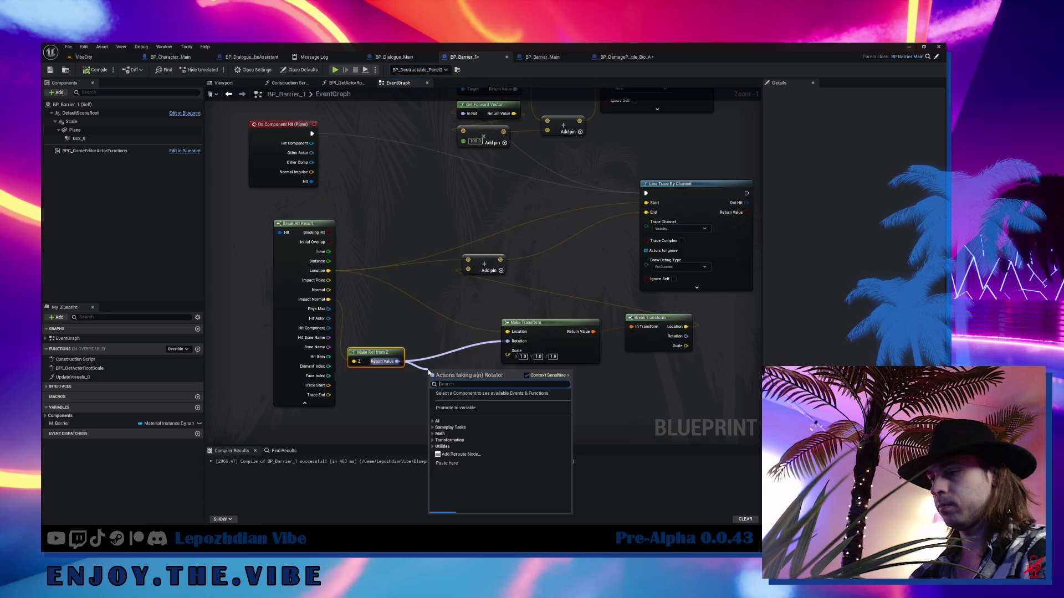
- Add Get Forward Vector from the rotation and multiply it by 1000
type("forwa")
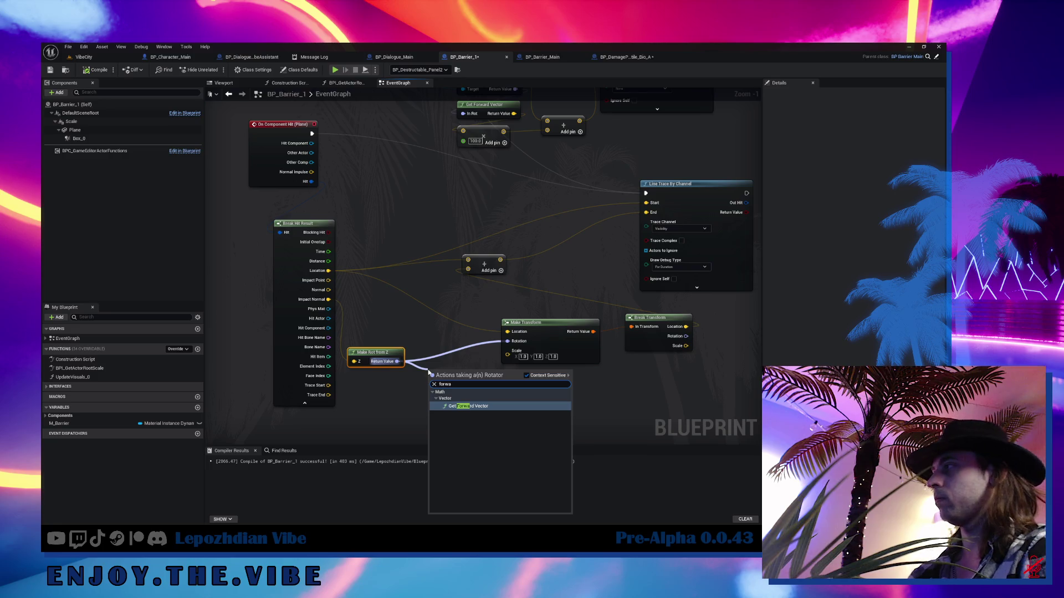
left_click(497, 406)
mouse_move(498, 376)
left_mouse_down()
mouse_move(437, 385)
mouse_move(475, 392)
left_mouse_up()
type("+")
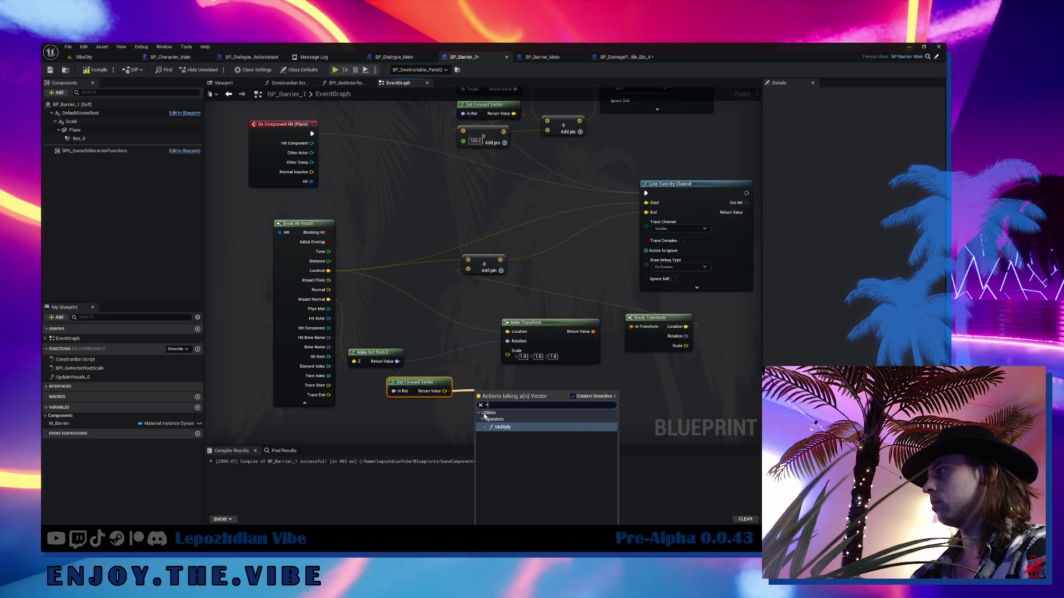
left_click(498, 424)
right_click(479, 405)
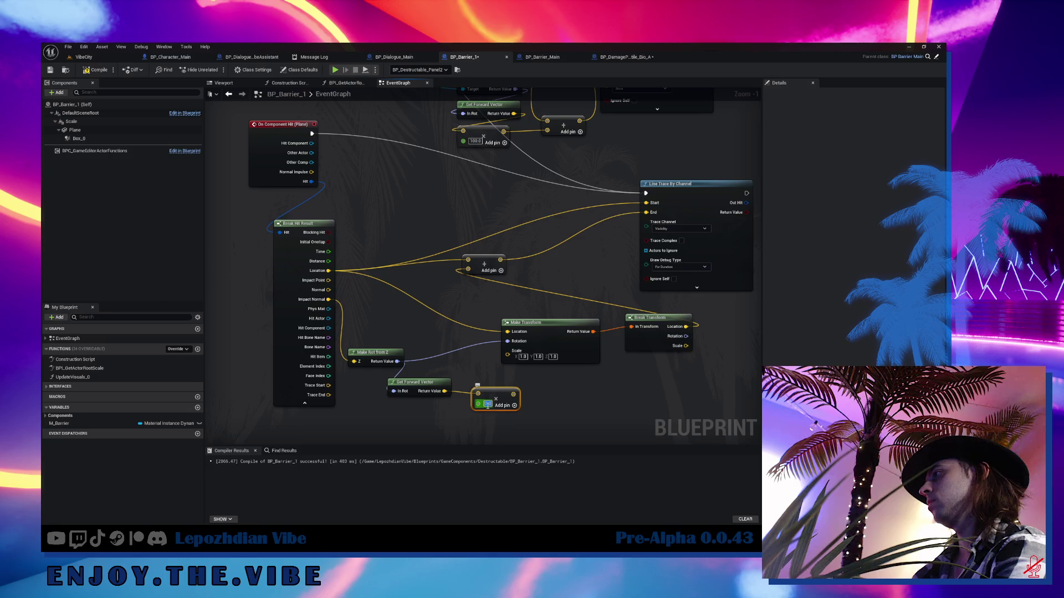
type("1000")
key("Return")
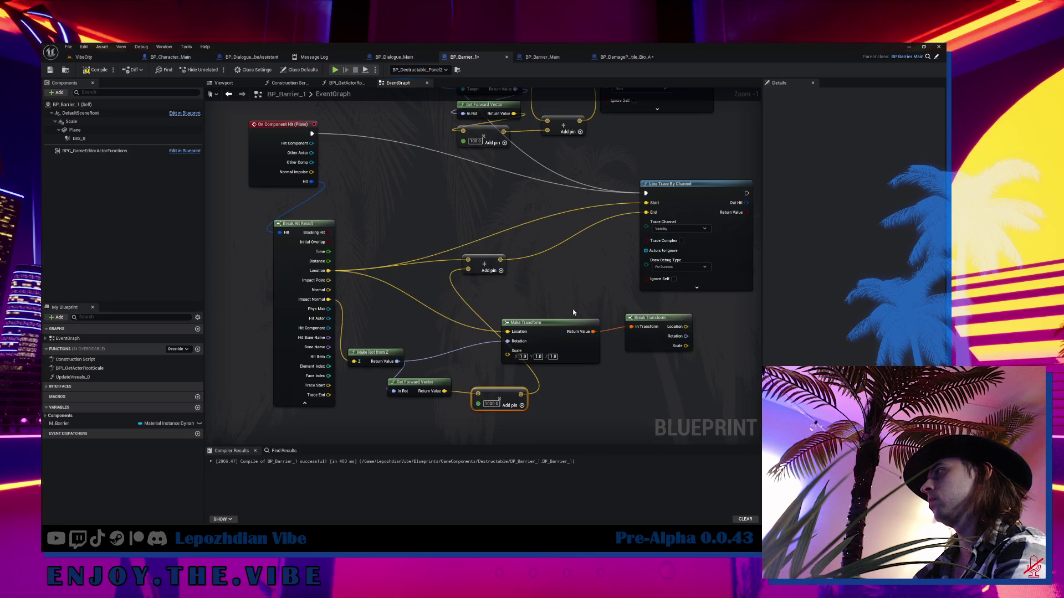
mouse_move(573, 309)
left_mouse_down()
mouse_move(629, 353)
mouse_move(677, 360)
left_mouse_up()
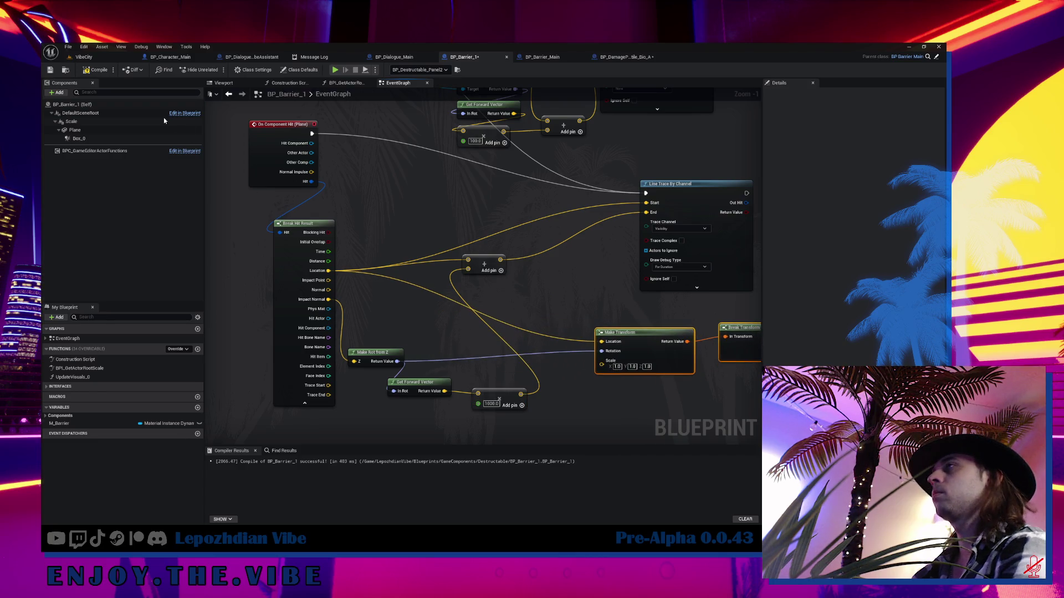
left_click(91, 58)
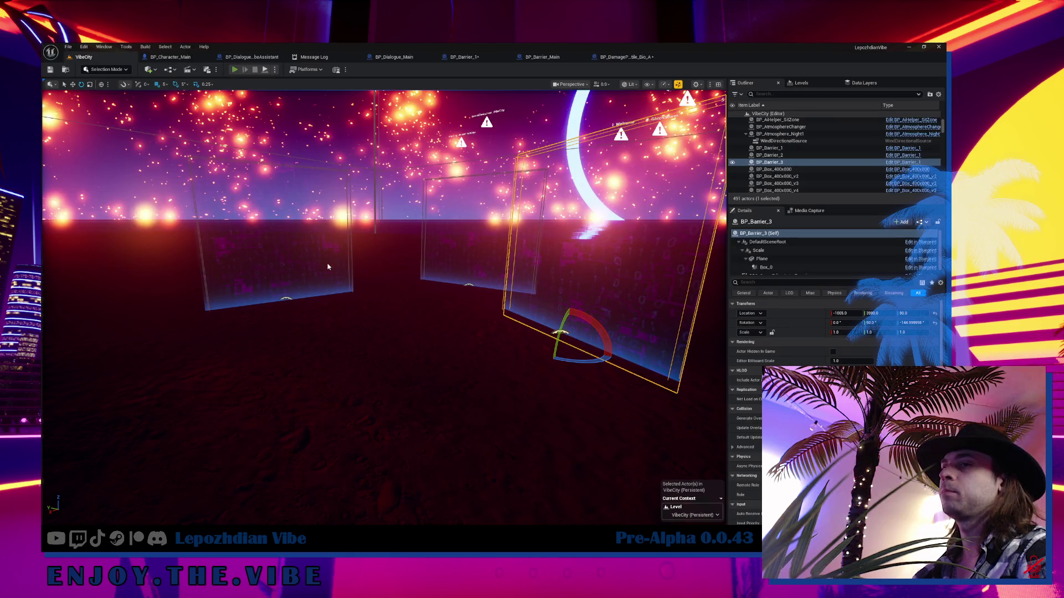
key("alt+p")
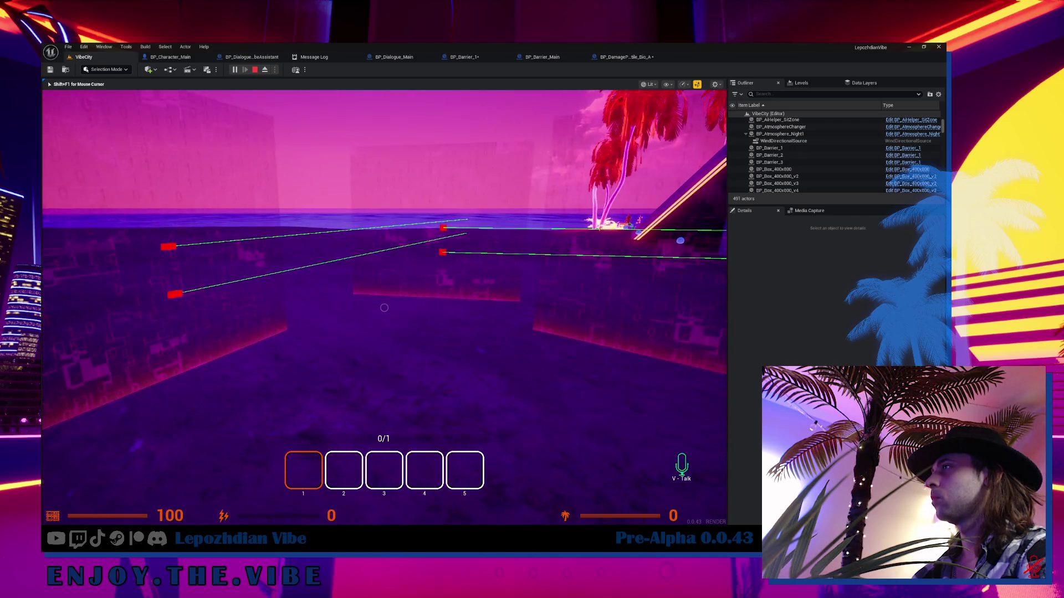
key("w")
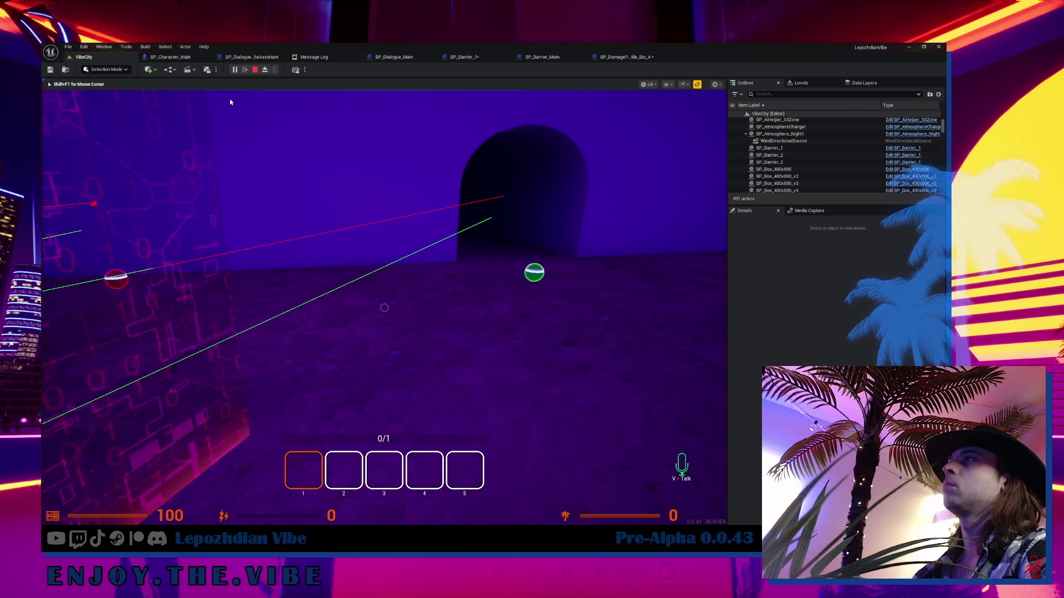
left_click(255, 69)
left_click(484, 57)
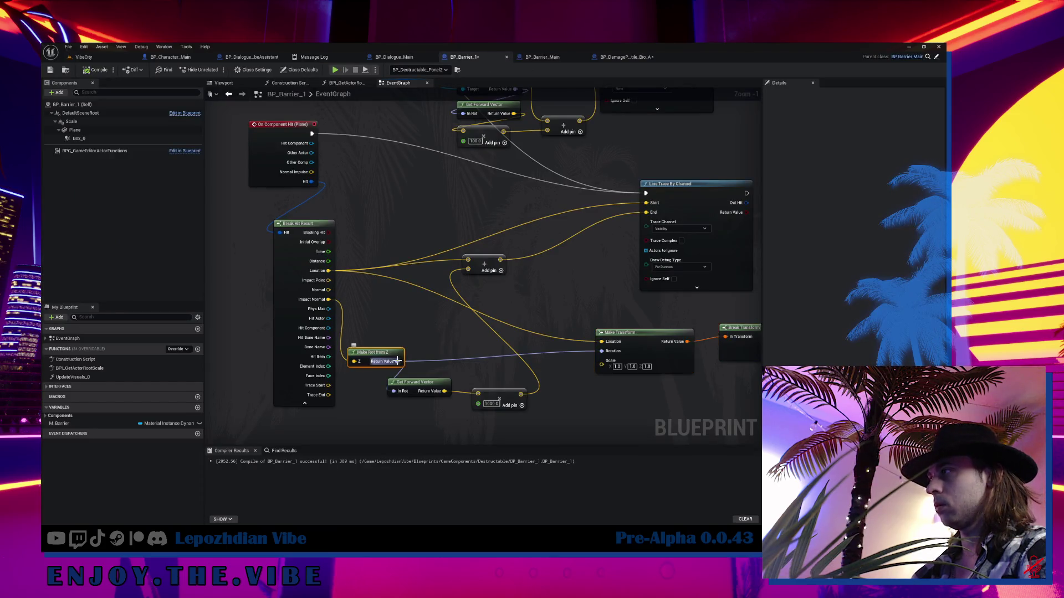
- Add Get Right Vector from Make Rot from Z, rewire the multiply to it and set 100
left_click_drag(433, 333, 433, 333)
type("get right")
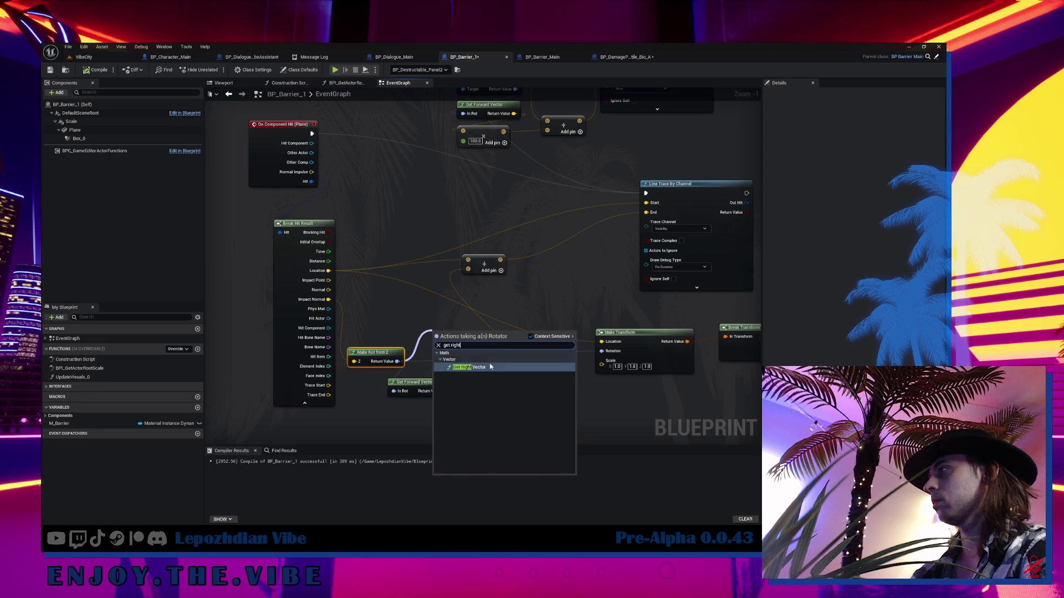
left_click(490, 367)
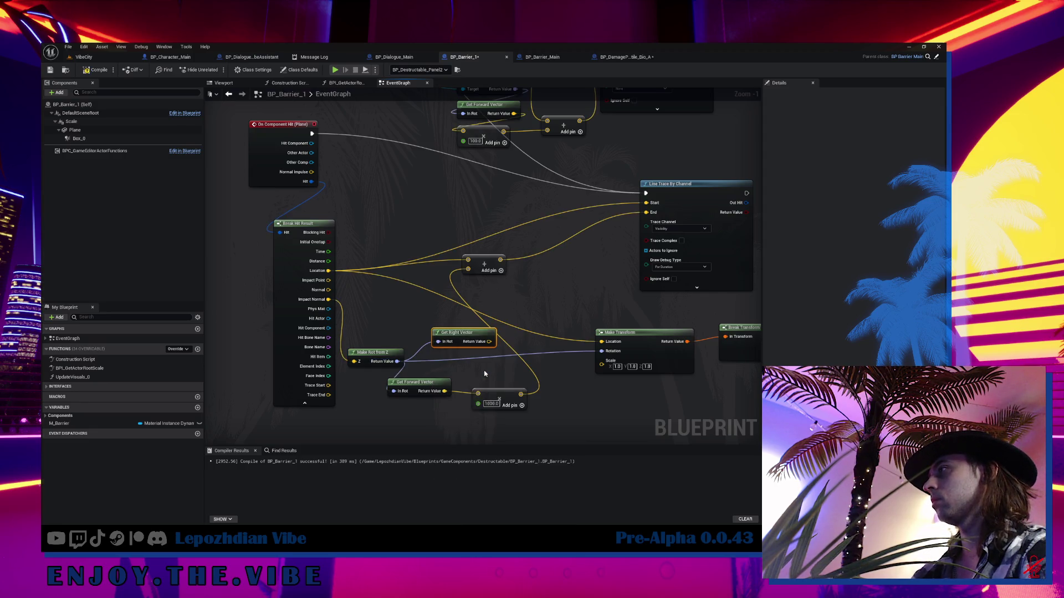
left_click_drag(443, 396, 488, 343)
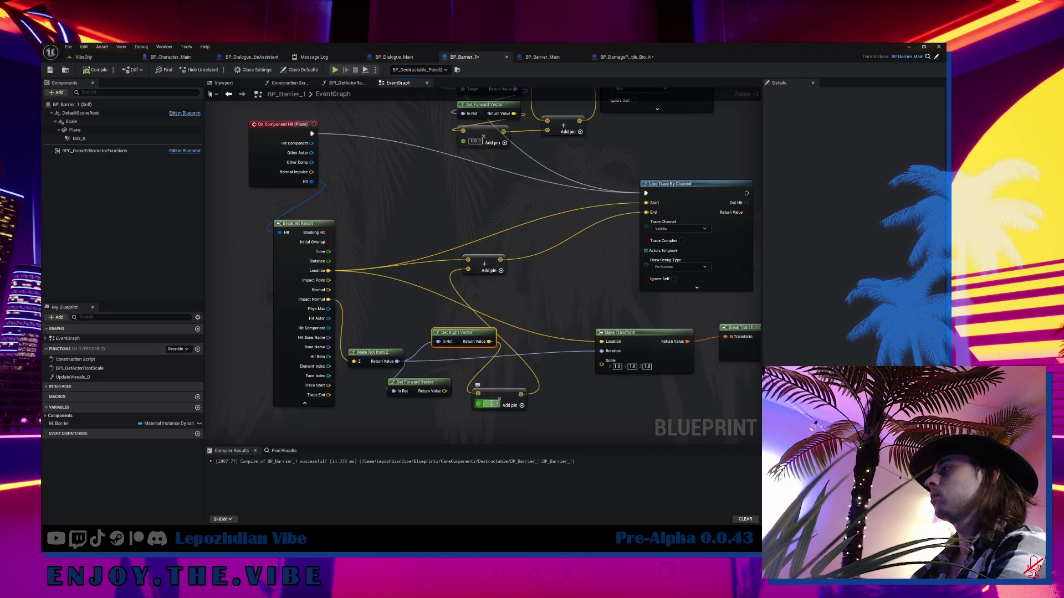
key("Return")
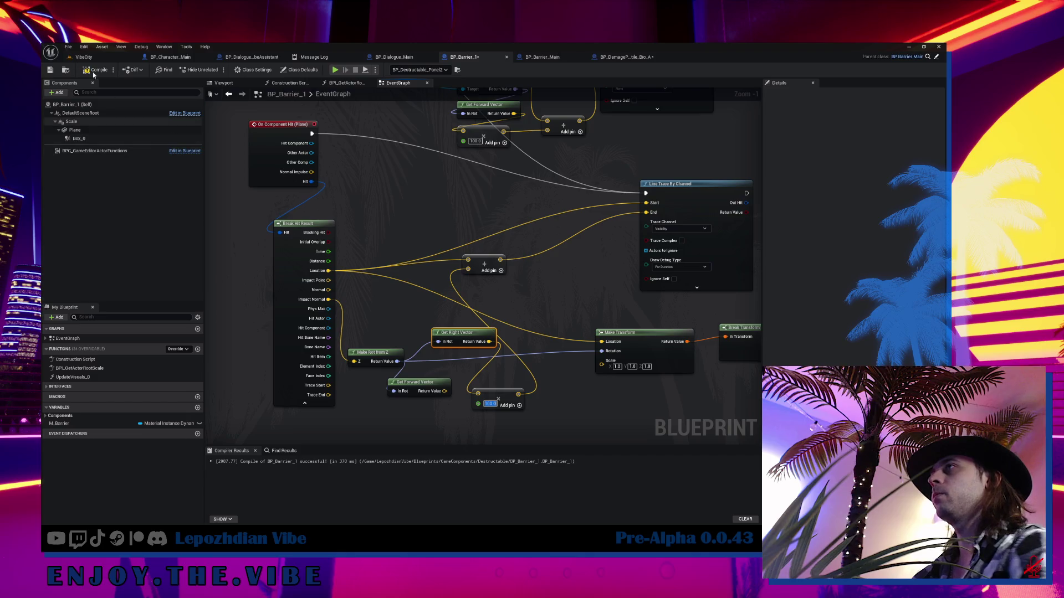
left_click(97, 57)
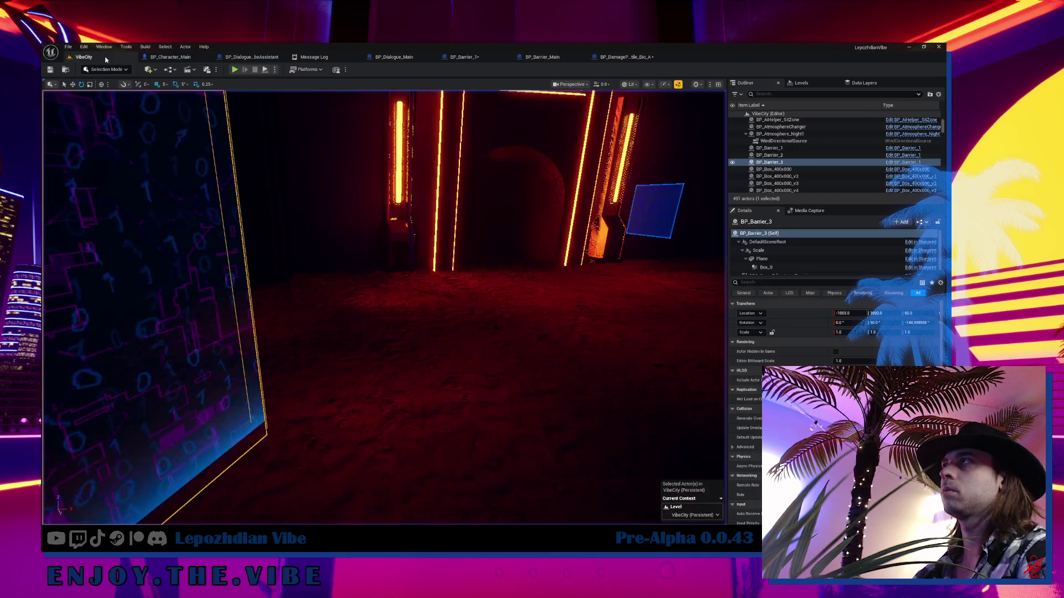
- Run a Play-in-Editor session to view the barrier's debug traces, then reopen BP_Barrier_1's graph
key("alt+p")
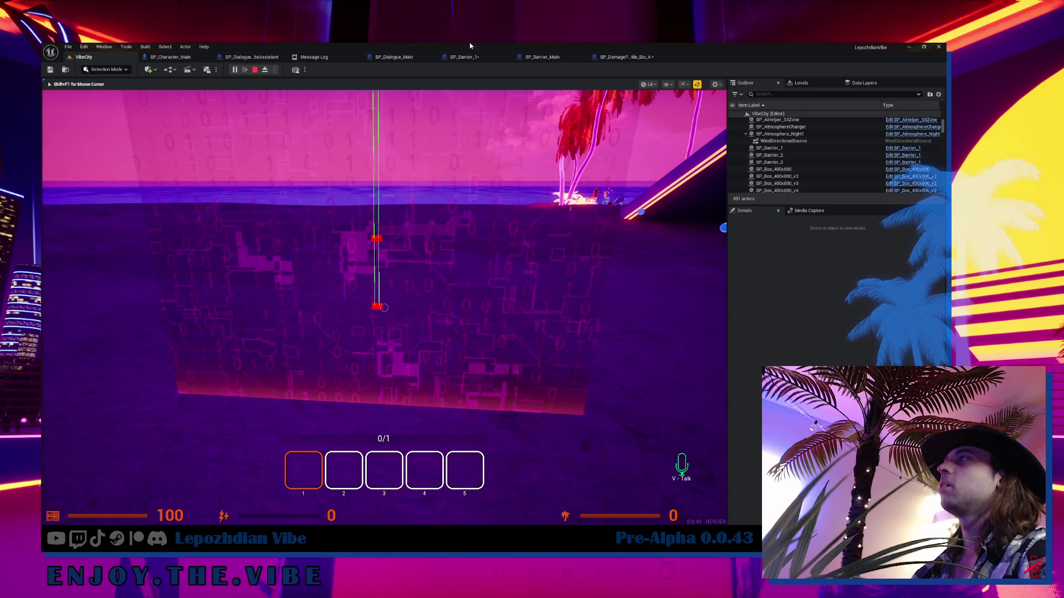
key("Escape")
left_click(464, 57)
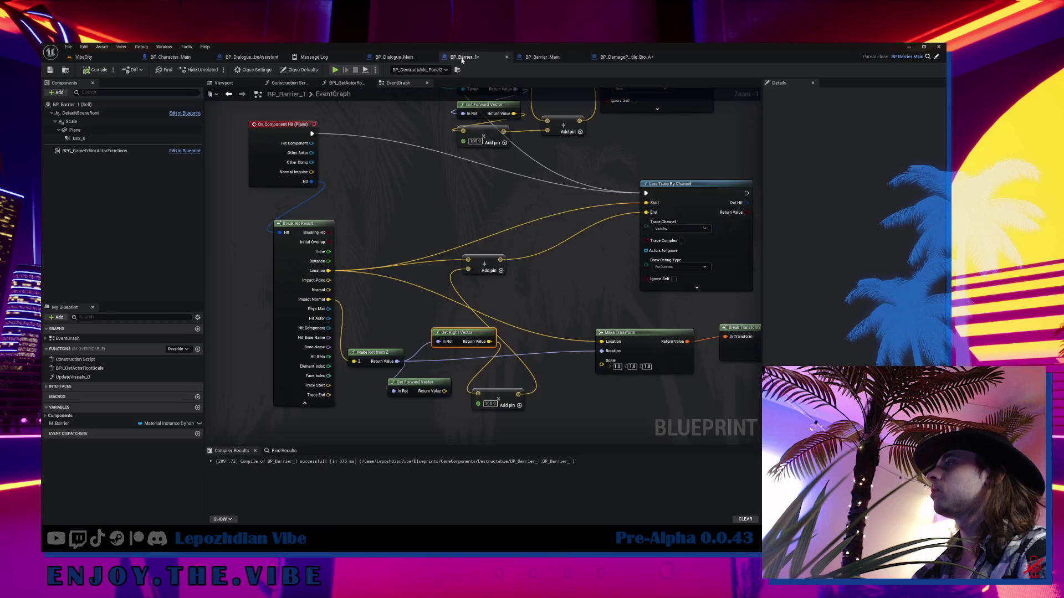
- Wire a Get Up Vector from Make Rot from Z's Return Value into the Add node
left_click_drag(397, 361, 395, 301)
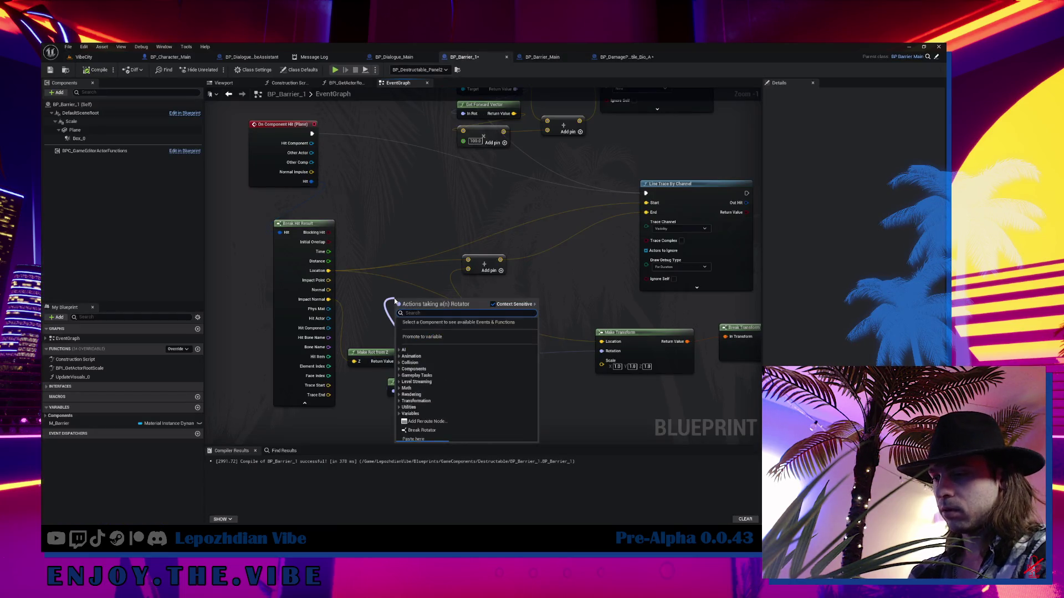
type("get up")
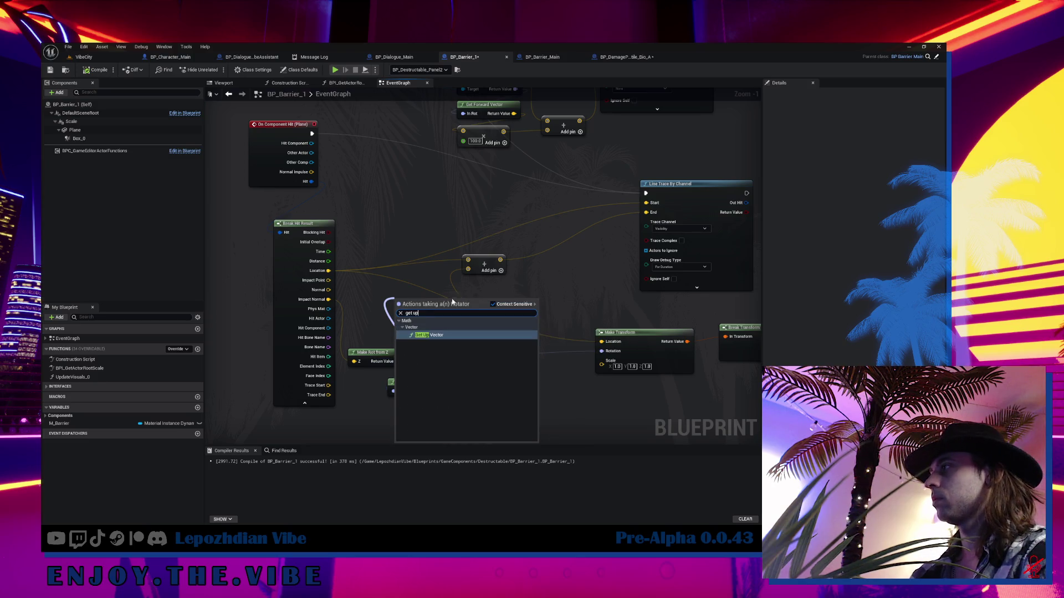
left_click(456, 336)
left_click_drag(478, 394, 450, 307)
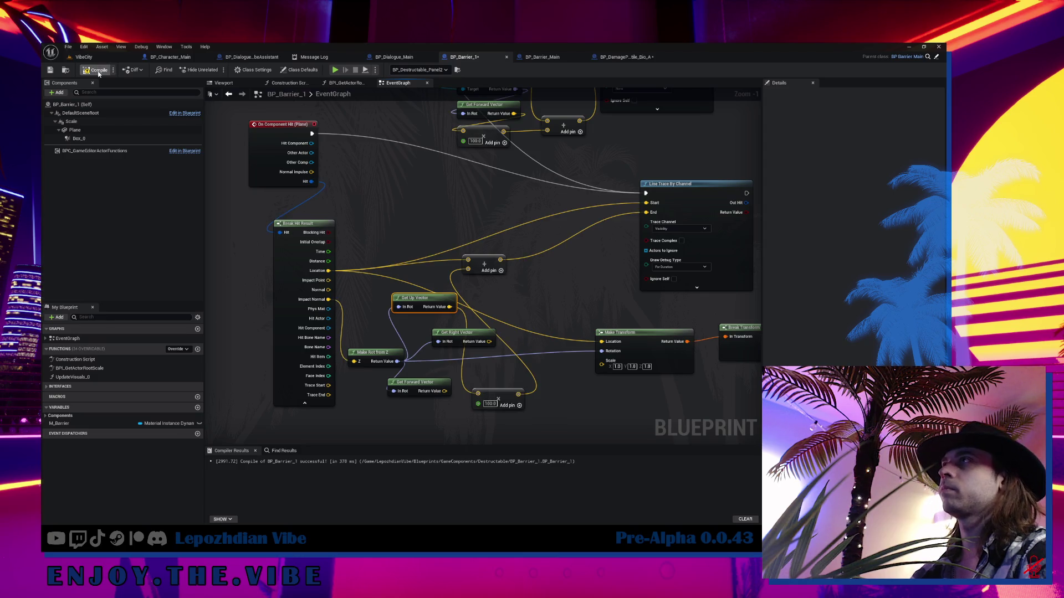
left_click(84, 57)
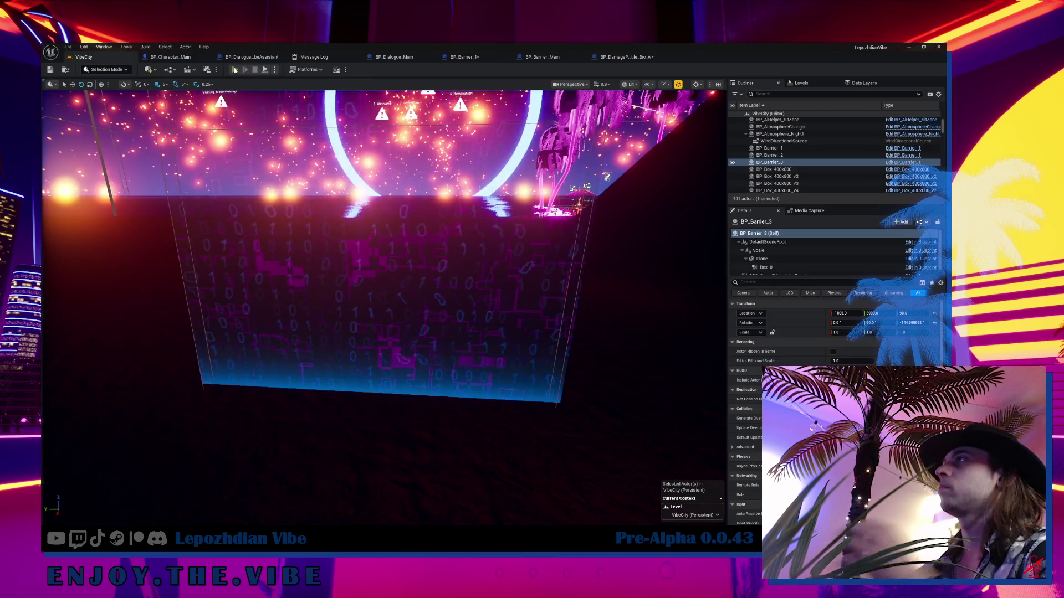
- Play-test VibeCity to watch the up-vector line traces, then return to BP_Barrier_1's event graph
key("alt+p")
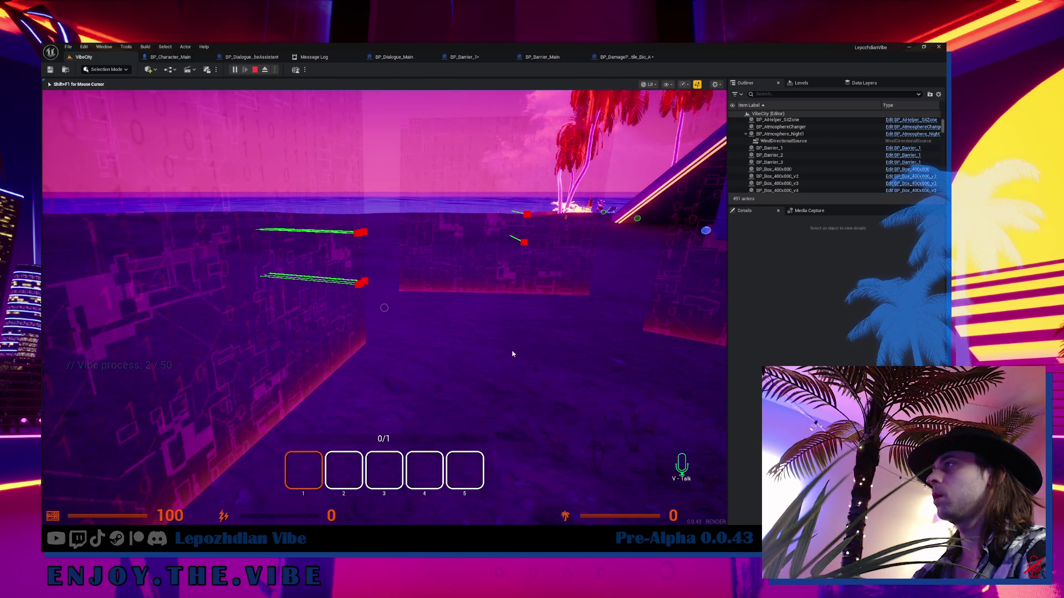
key("Escape")
left_click(86, 58)
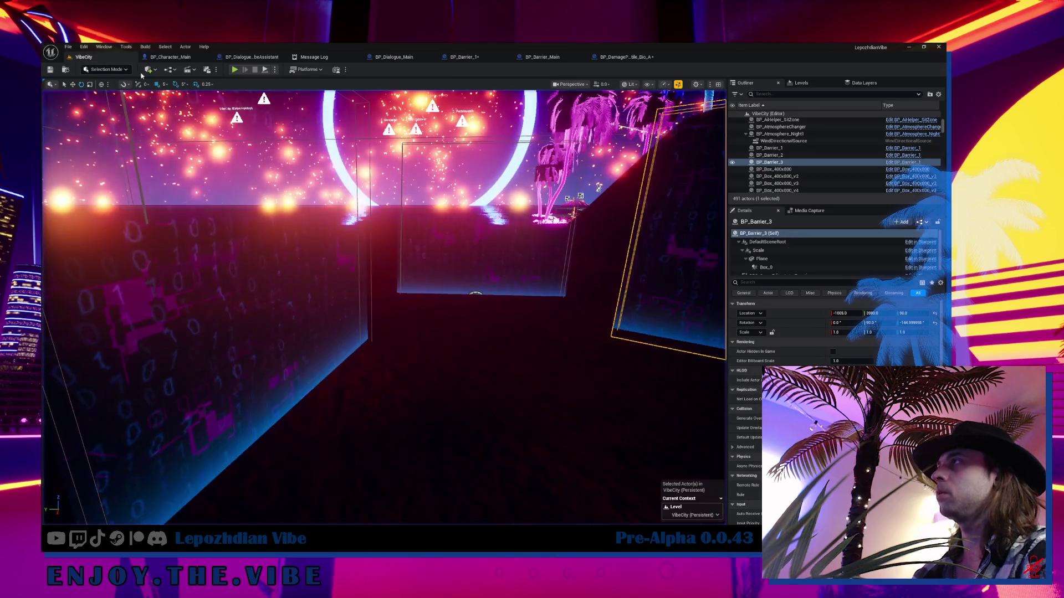
left_click(465, 57)
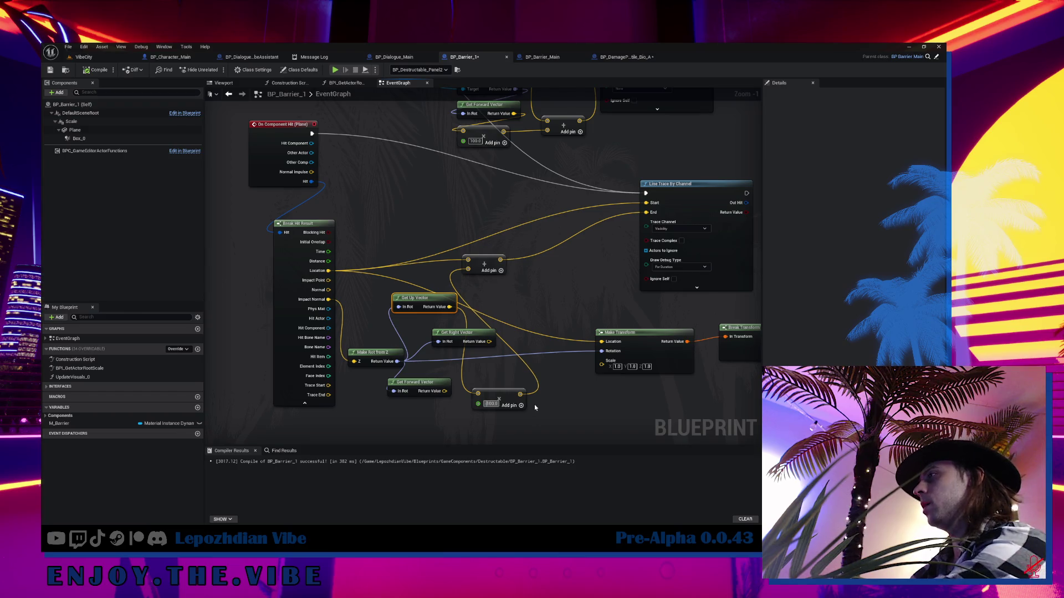
- Set the lower Add node's offset to -500, then frame BP_Barrier_3 in VibeCity
left_click(491, 404)
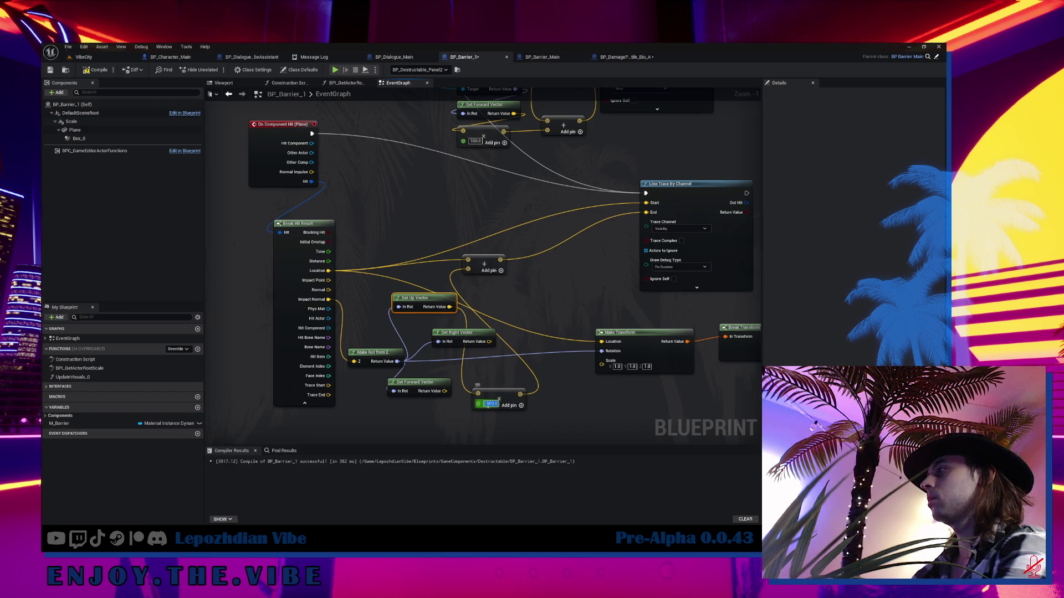
type("-500")
key("Return")
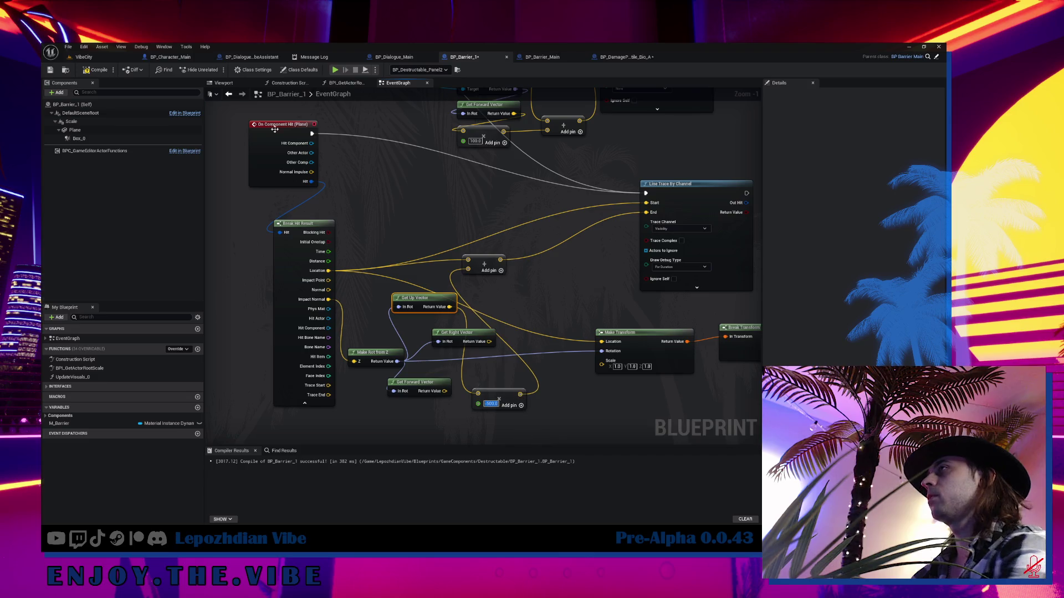
left_click(85, 58)
key("f")
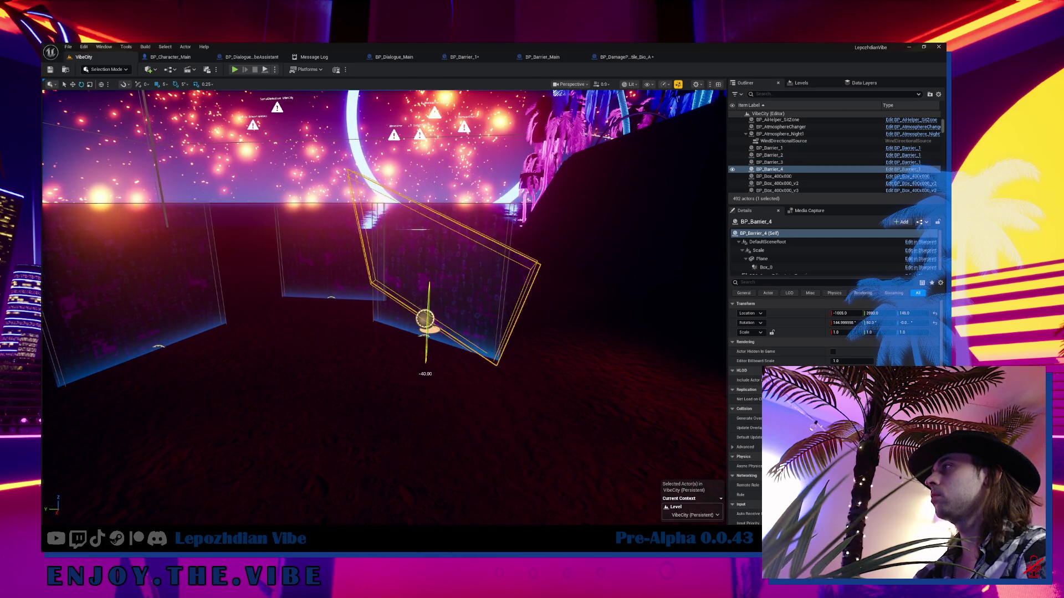
- Rotate BP_Barrier_4 to -90 degrees, raise it to Z 255, and select BP_Barrier_1
left_click_drag(427, 349, 427, 360)
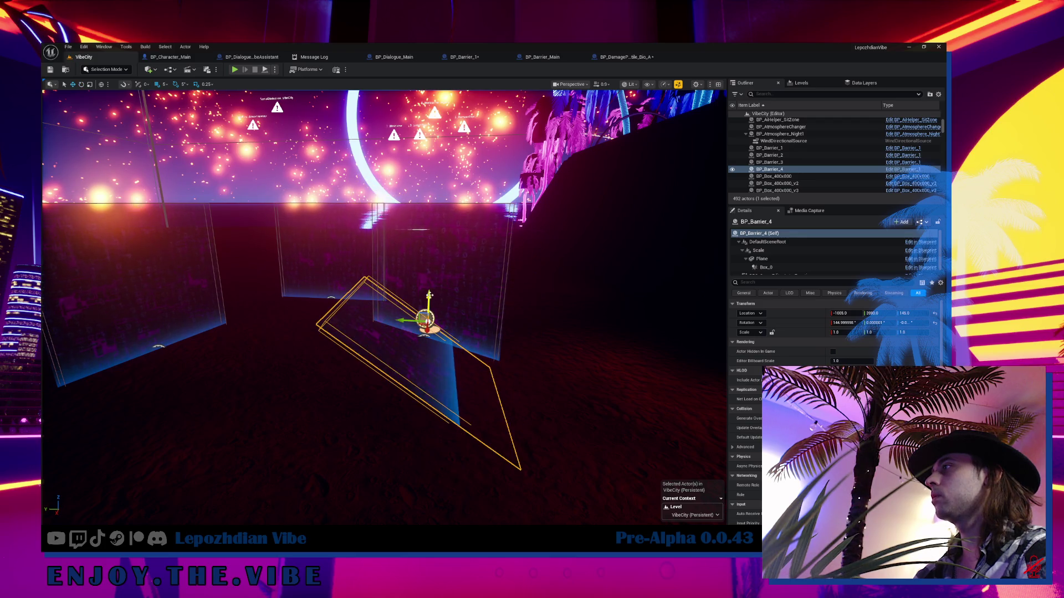
mouse_move(429, 295)
left_mouse_down()
mouse_move(409, 279)
mouse_move(554, 266)
mouse_move(556, 283)
left_mouse_up()
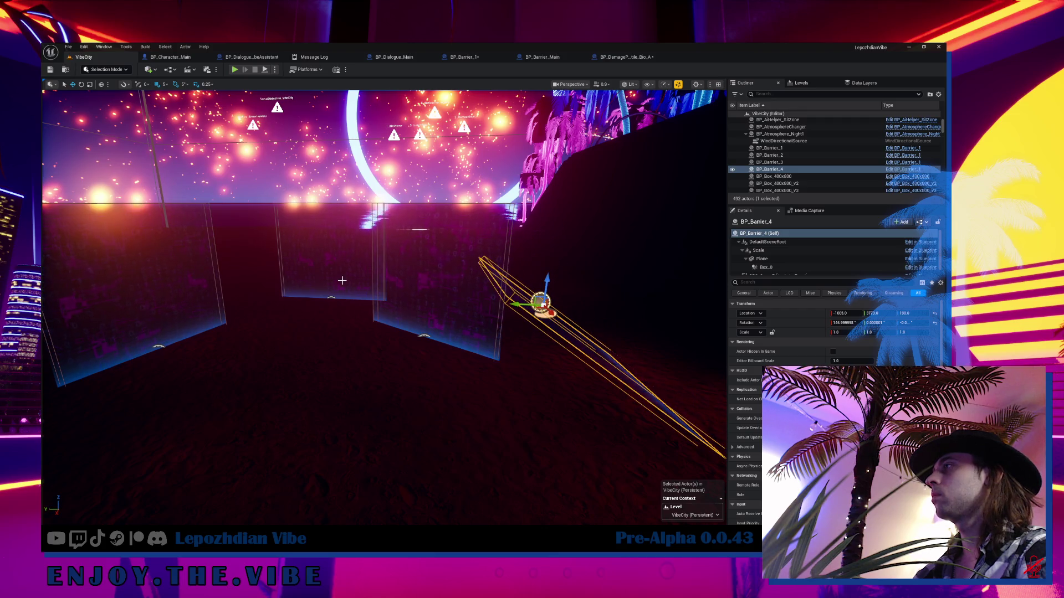
left_click(331, 298)
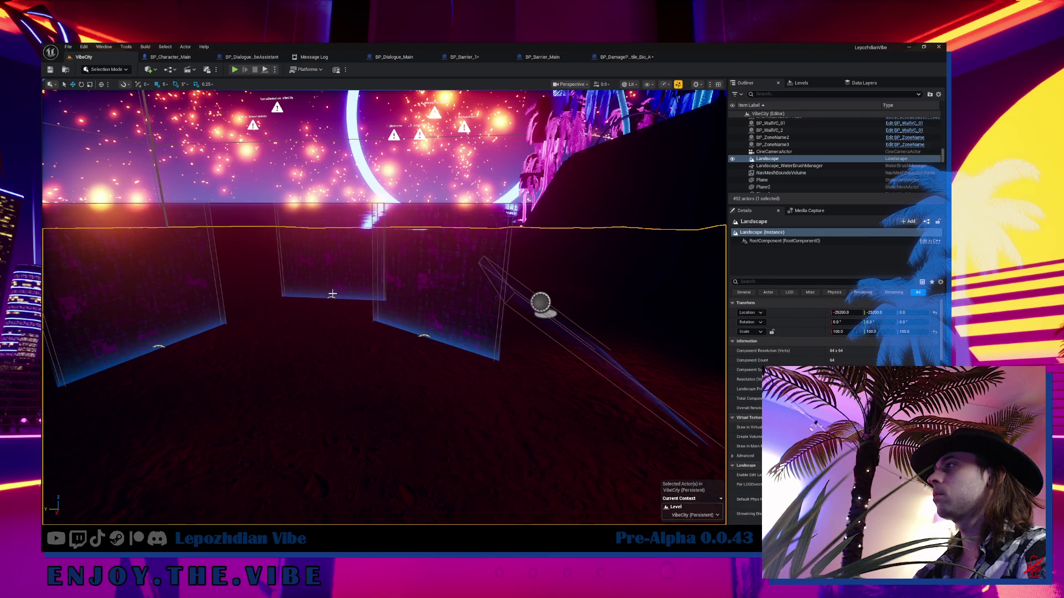
left_click(331, 295)
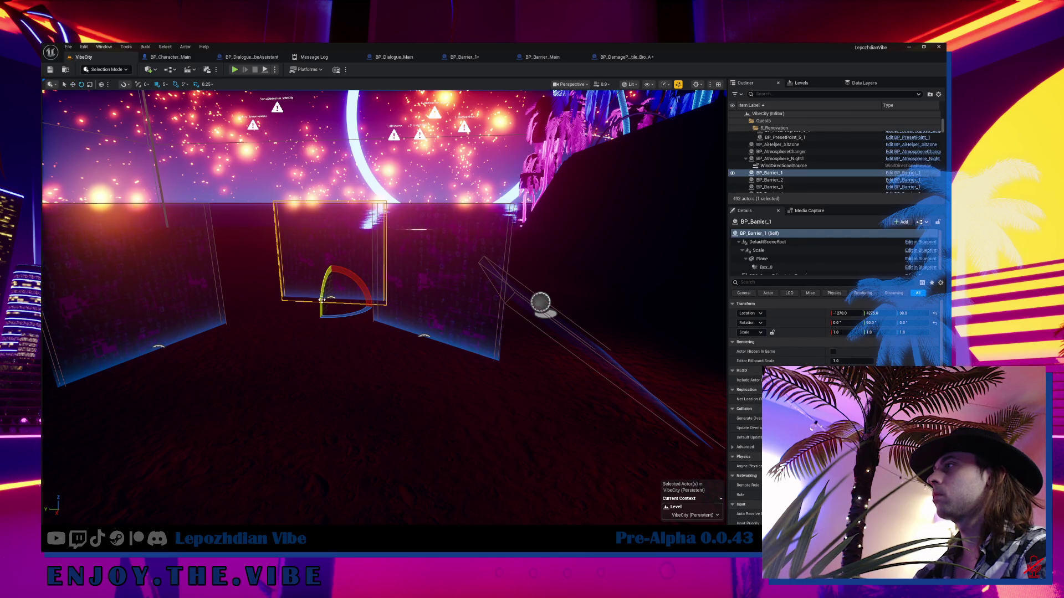
- Alt-drag BP_Barrier_1 into BP_Barrier_5, move it closer, flip it 180 degrees, and play-test
left_click_drag(324, 310, 272, 442)
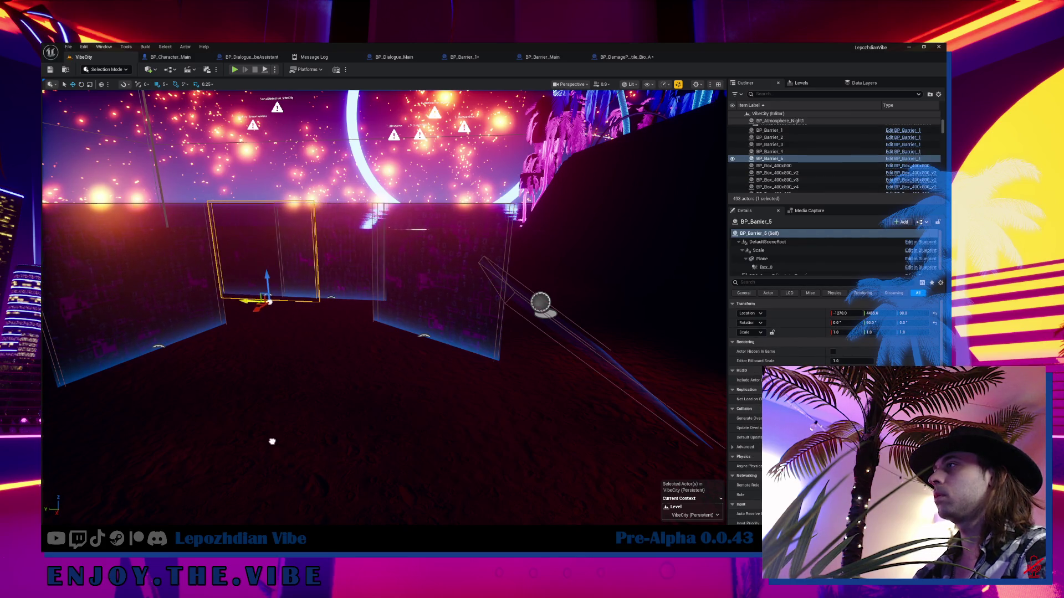
mouse_move(265, 323)
left_mouse_down()
mouse_move(268, 443)
mouse_move(255, 472)
mouse_move(251, 437)
mouse_move(239, 459)
left_mouse_up()
key("e")
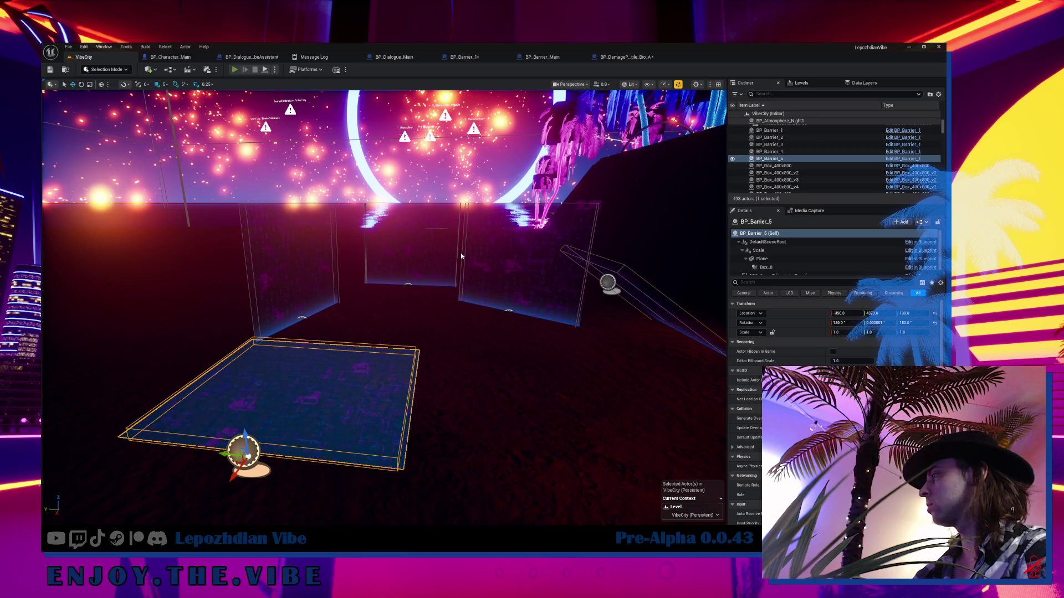
key("alt+p")
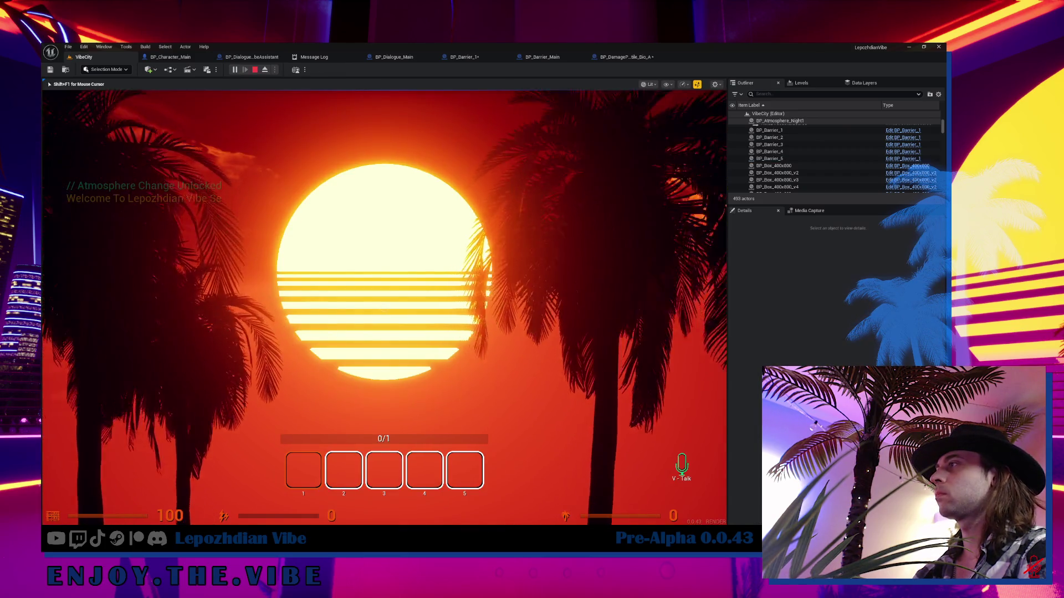
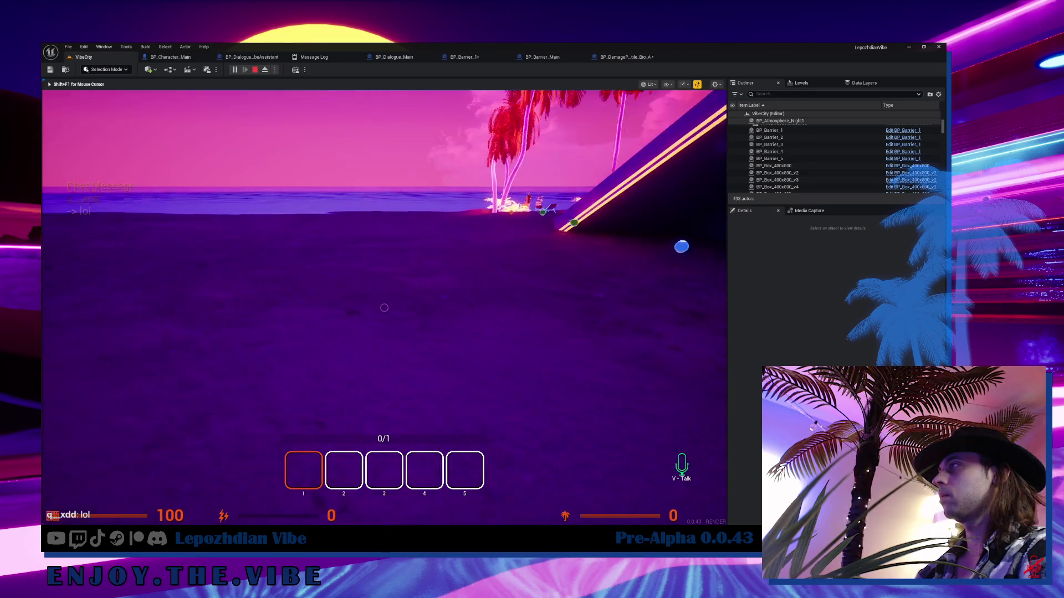
- Stop the play session and switch to the BP_Barrier_1 Blueprint graph
key("shift+F1")
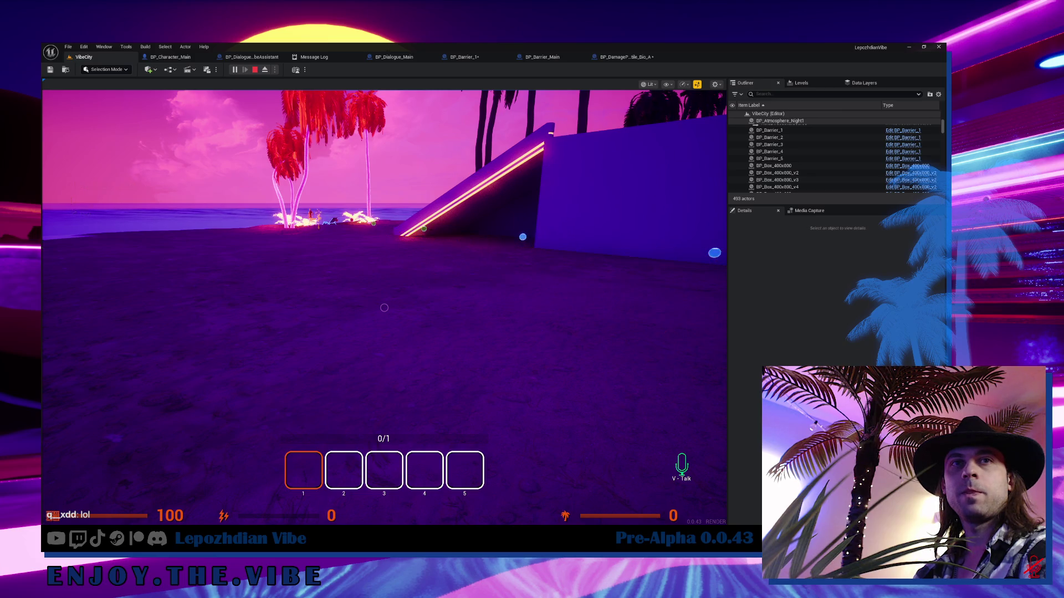
left_click(411, 357)
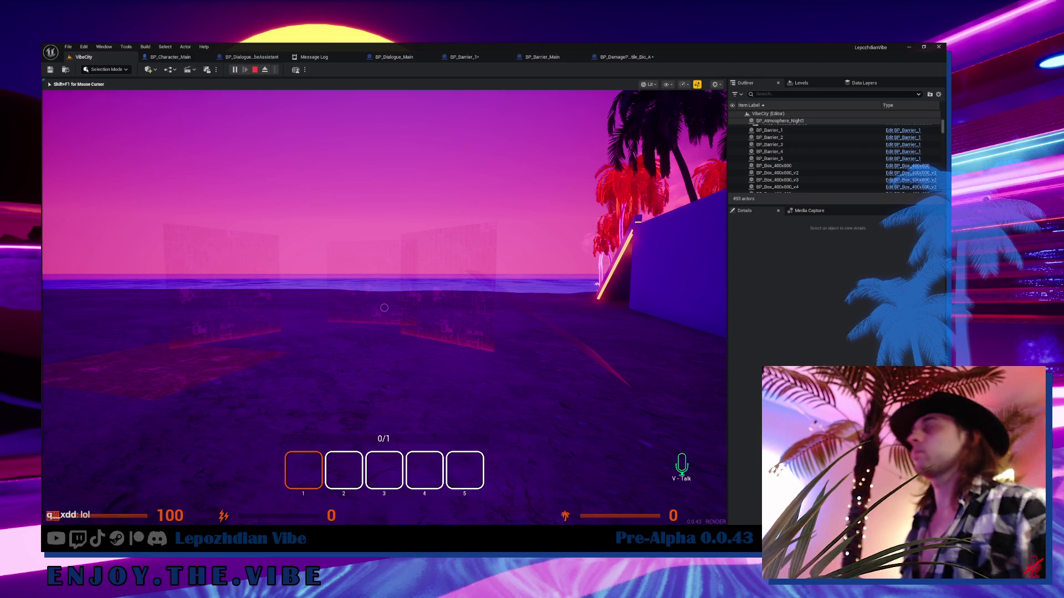
key("Escape")
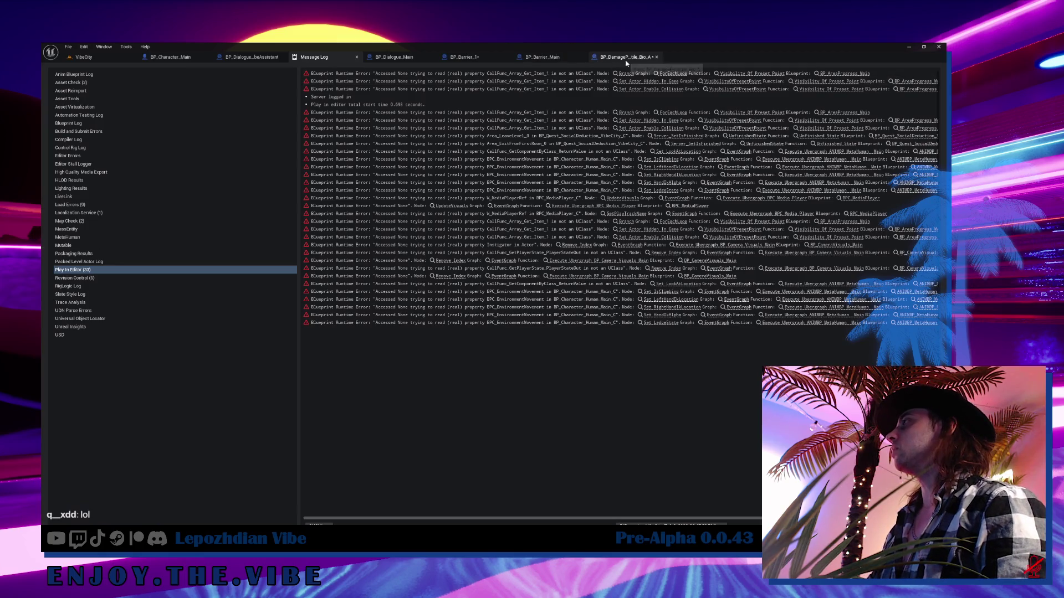
left_click(465, 58)
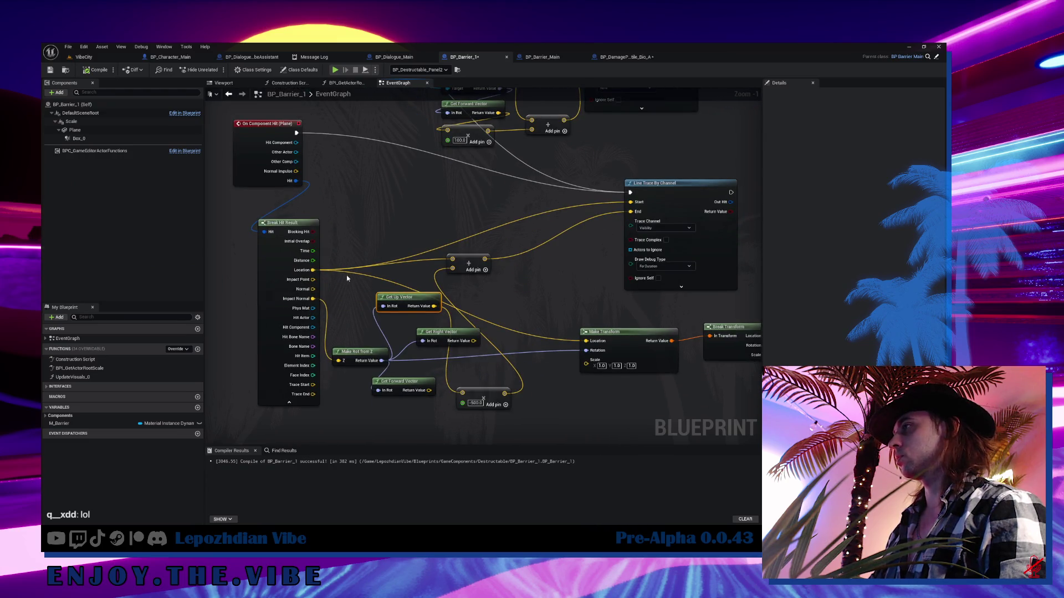
- Rearrange the nodes, unlink Get Right Vector's In Rot, and wire Sweep Result into Break Hit Result
left_click_drag(471, 261, 515, 250)
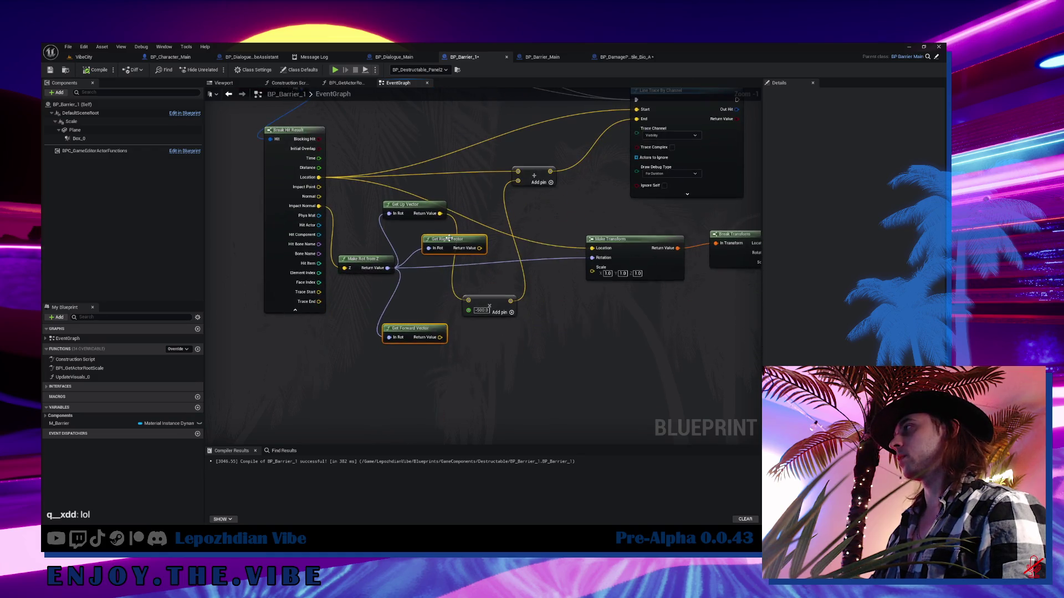
left_click_drag(429, 249, 454, 383)
left_click(454, 382, "alt")
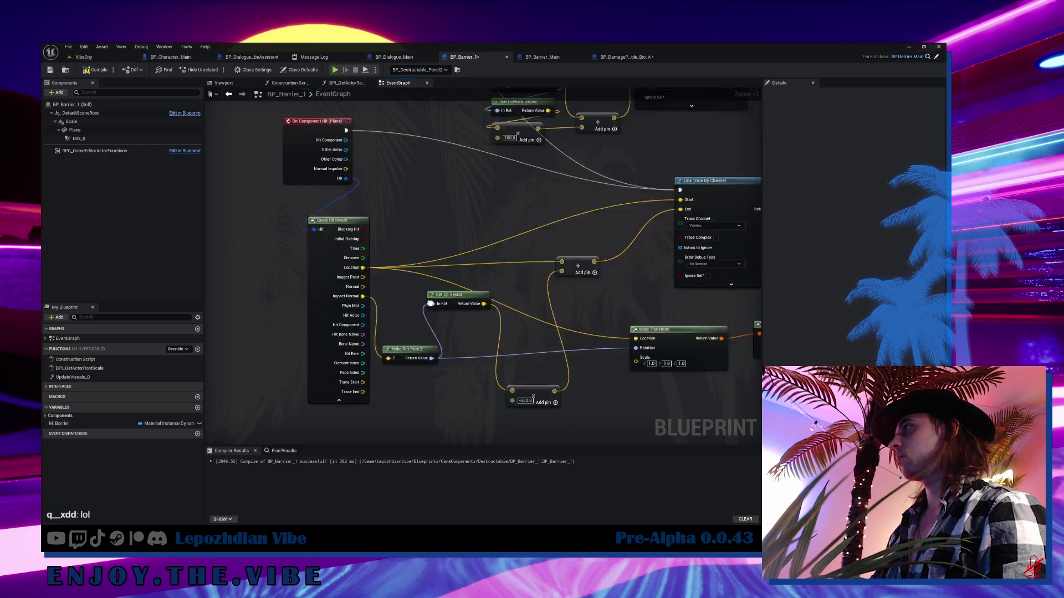
scroll(547, 286, "down", 1)
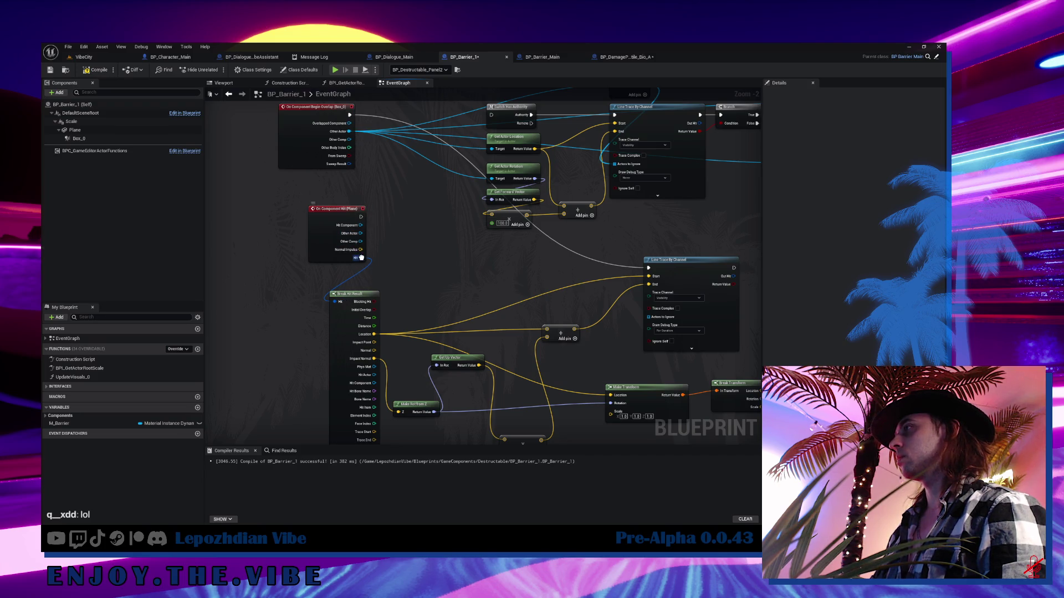
left_click_drag(362, 258, 350, 165)
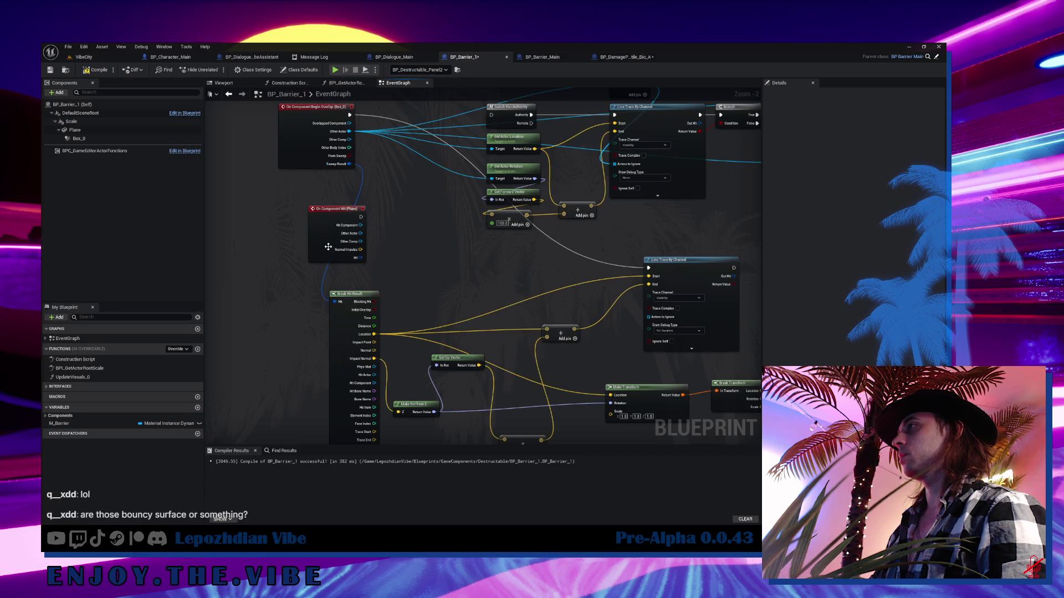
left_click_drag(329, 250, 235, 281)
left_click_drag(297, 151, 323, 225)
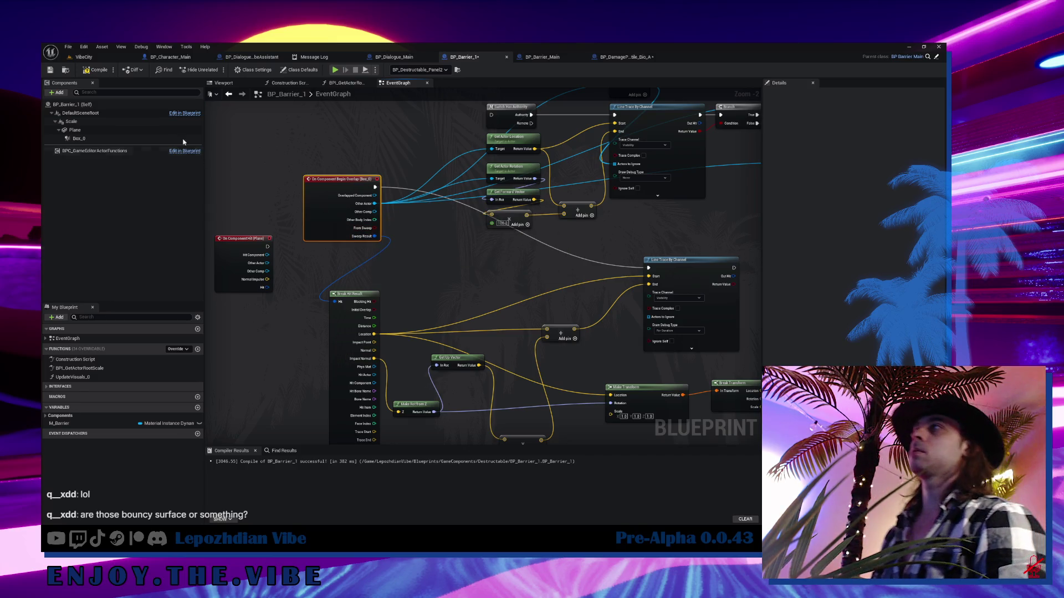
- Return to VibeCity and frame the view on BP_Barrier_5
left_click(84, 57)
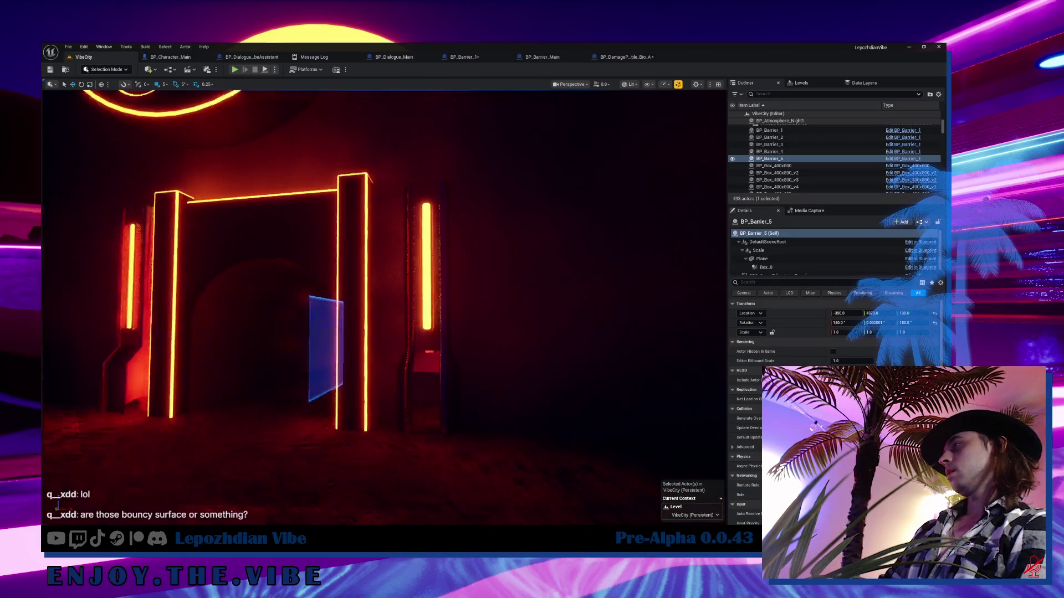
key("f")
mouse_move(384, 307)
left_mouse_down()
mouse_move(394, 294)
mouse_move(384, 308)
mouse_move(545, 428)
mouse_move(446, 326)
mouse_move(413, 311)
left_mouse_up()
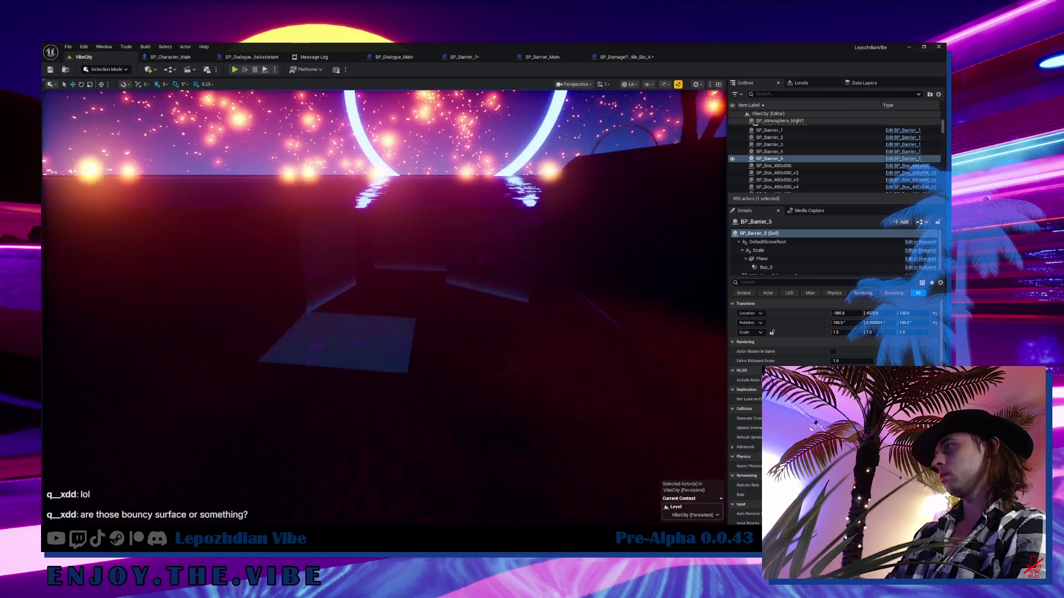
- Browse to BP_Barrier_4's asset and place a new BP_Barrier_1 instance scaled to 7.5
left_click(792, 151)
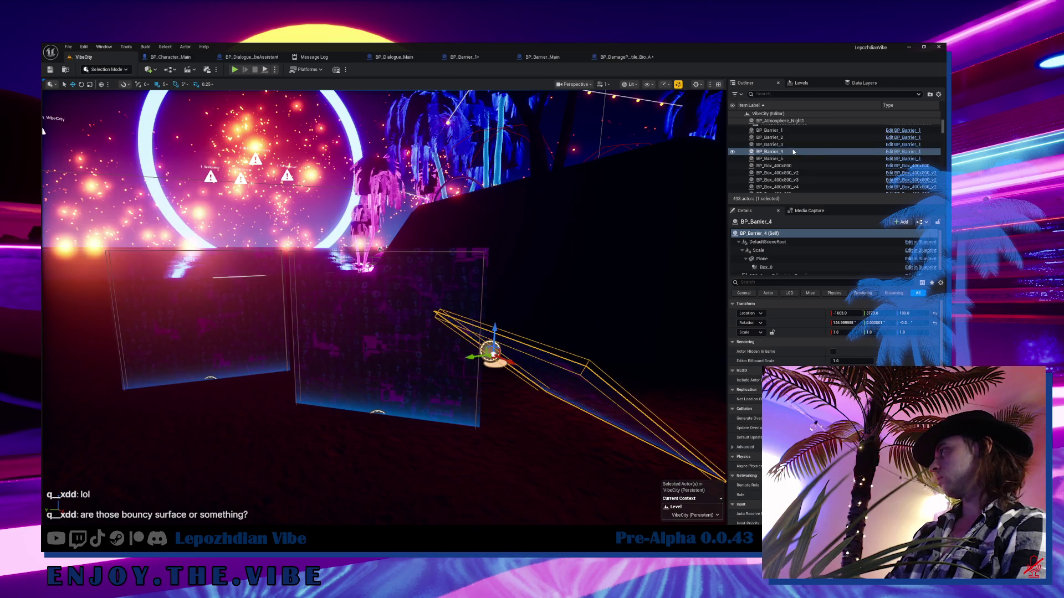
right_click(773, 155)
left_click(811, 175)
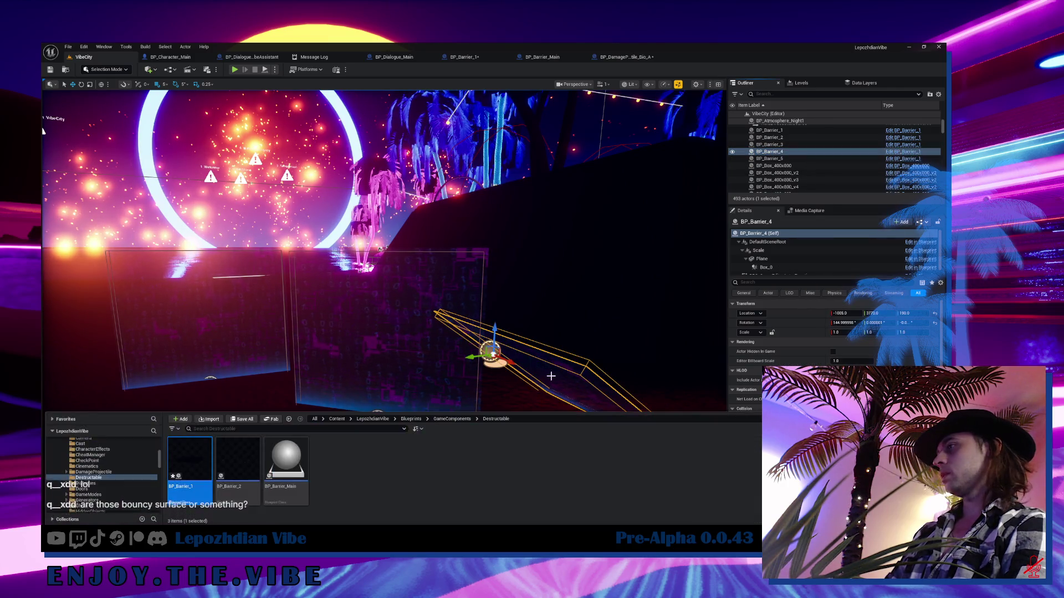
mouse_move(238, 469)
left_mouse_down()
mouse_move(322, 456)
mouse_move(327, 333)
left_mouse_up()
key("r")
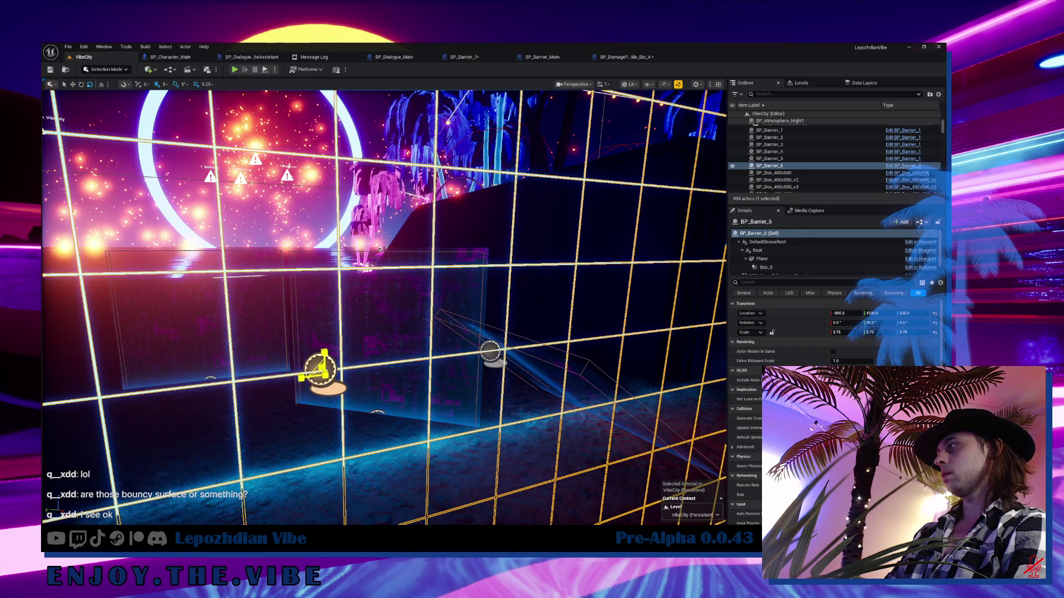
key("f")
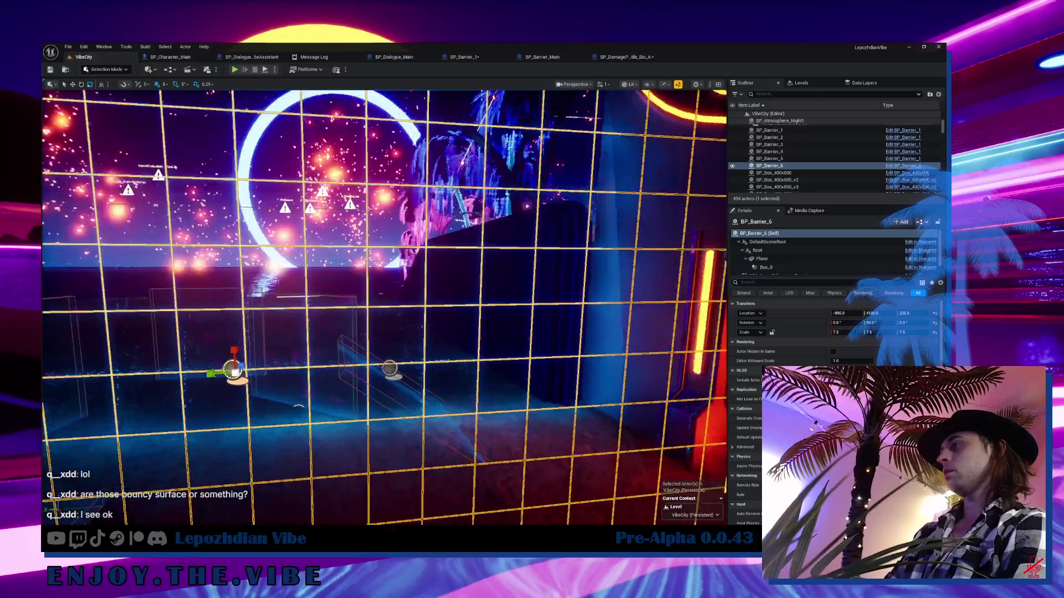
key("g")
mouse_move(432, 402)
left_mouse_down()
mouse_move(412, 401)
mouse_move(432, 401)
left_mouse_up()
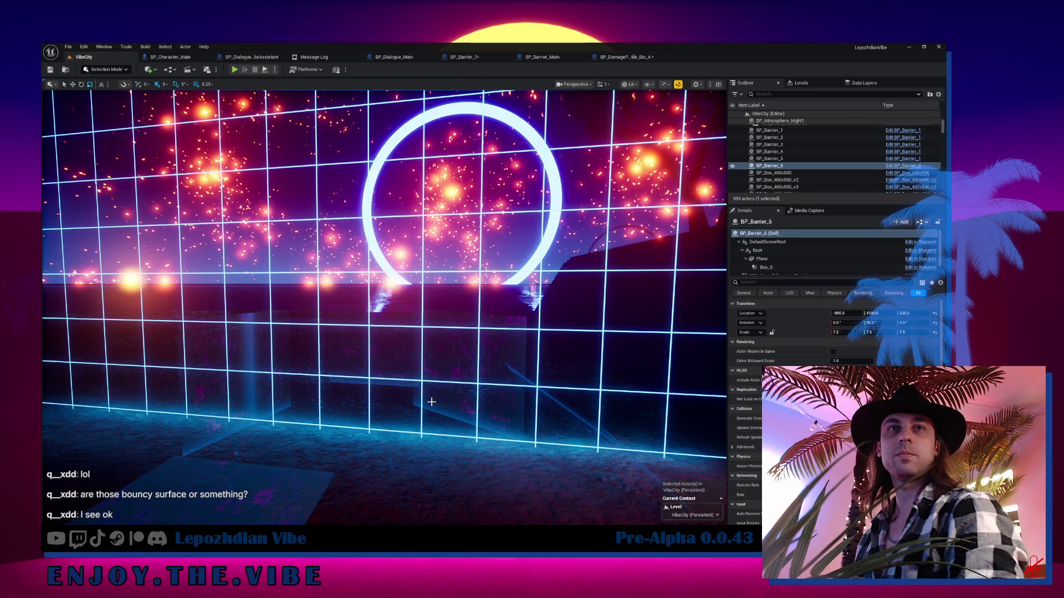
- Save all unsaved levels and assets with File > Save All
left_click(68, 47)
left_click(110, 136)
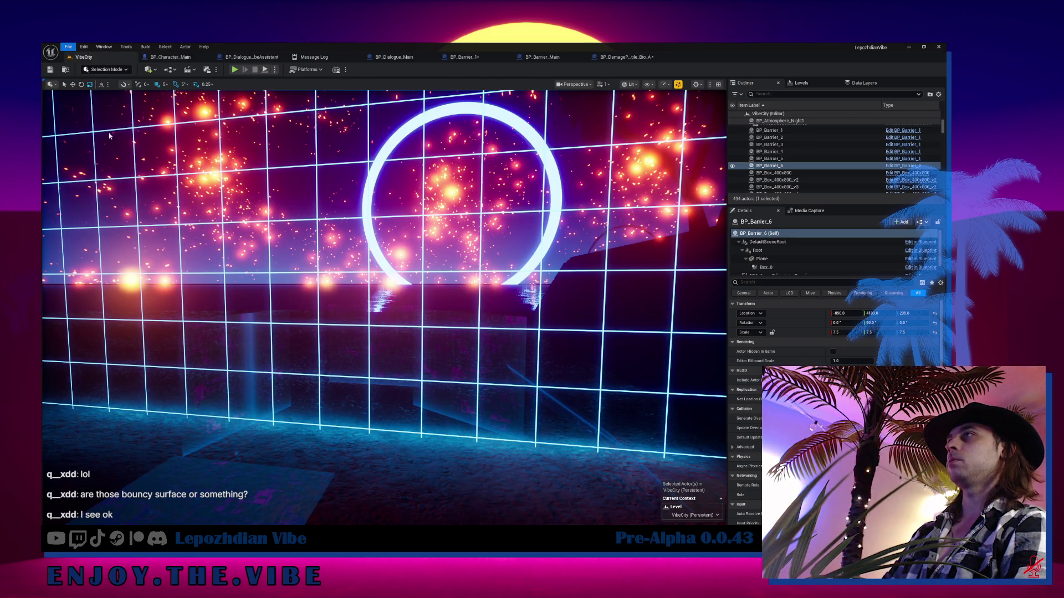
left_click(68, 46)
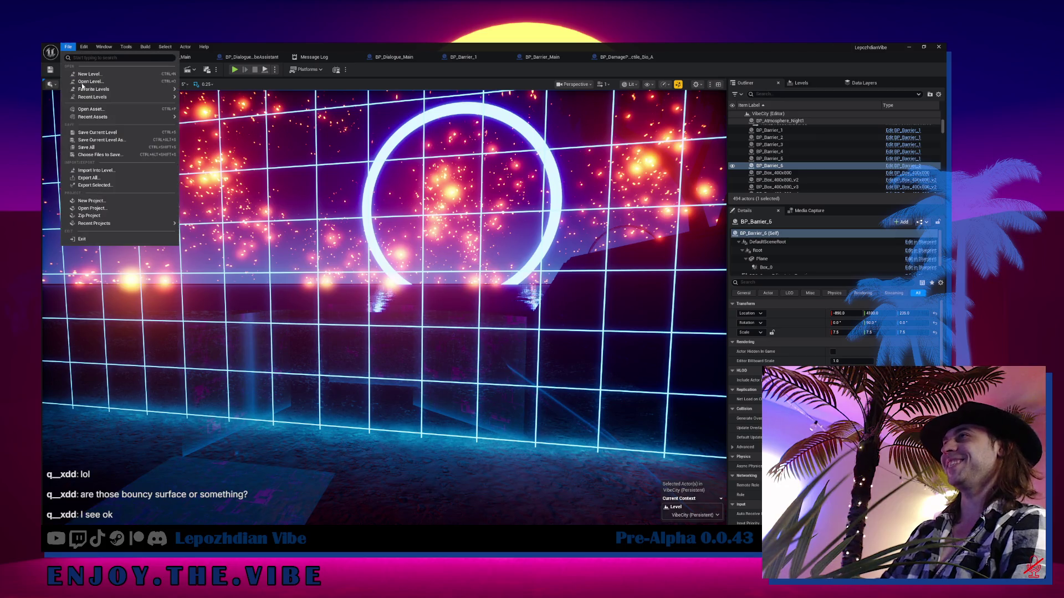
left_click(105, 148)
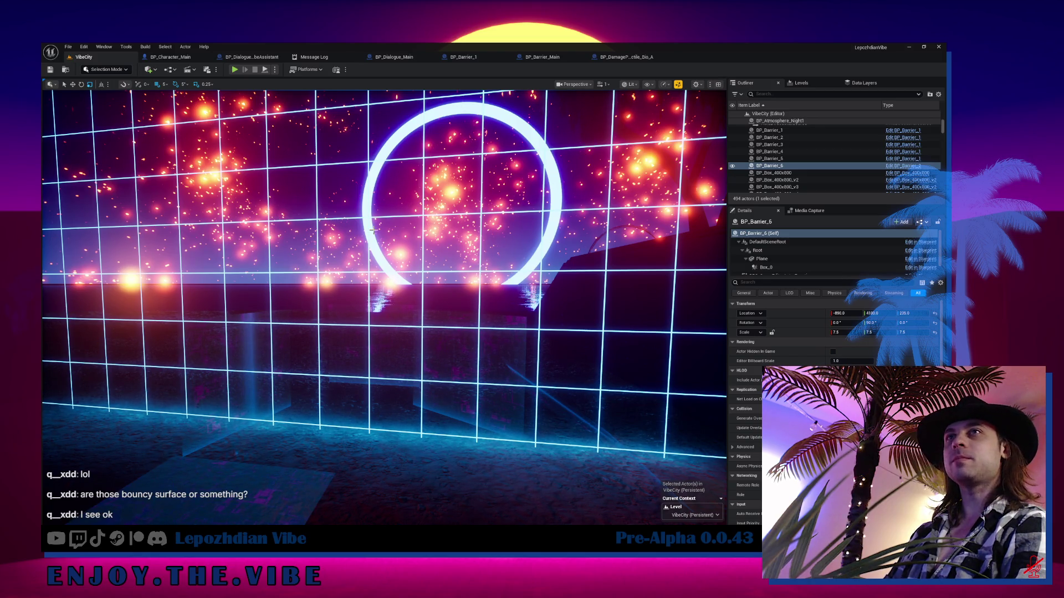
- Move forward toward the large new barrier ring during play
left_click_drag(373, 230, 446, 188)
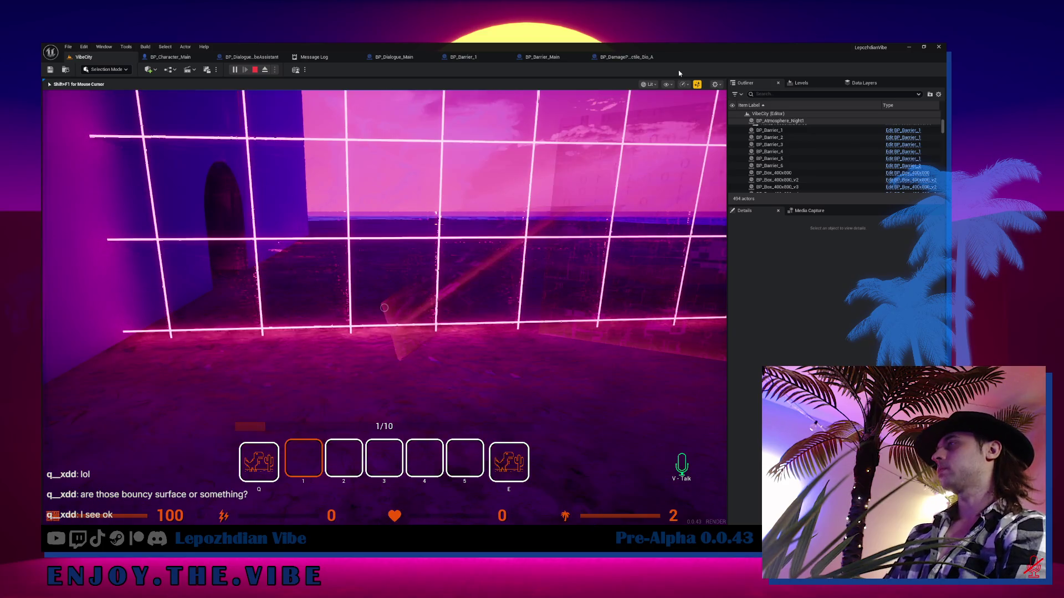
- Stop play, return to VibeCity, and delete the large BP_Barrier_6
key("Escape")
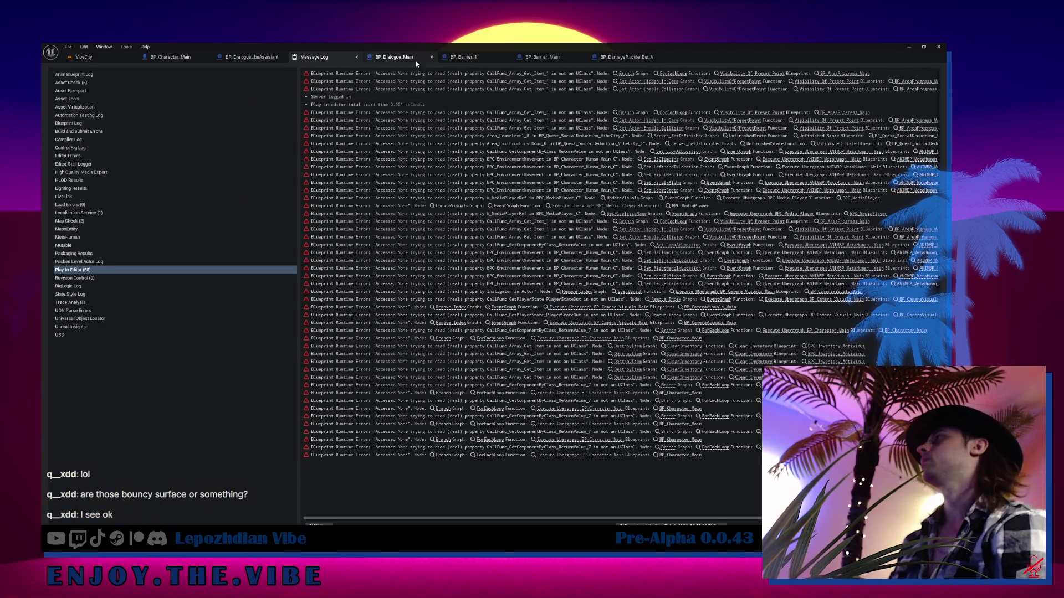
left_click(454, 57)
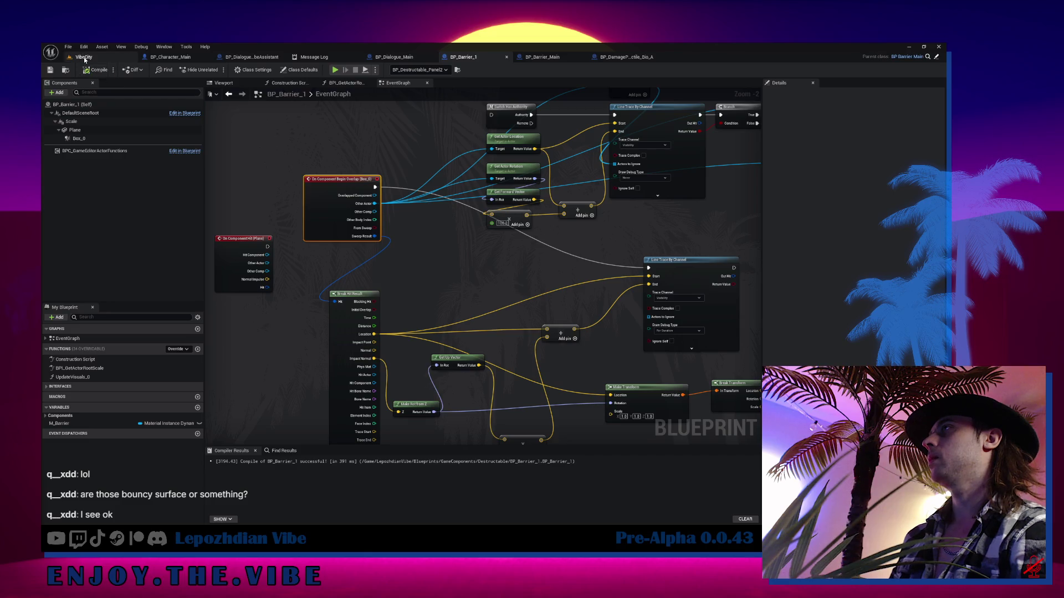
left_click(84, 57)
left_click(352, 296)
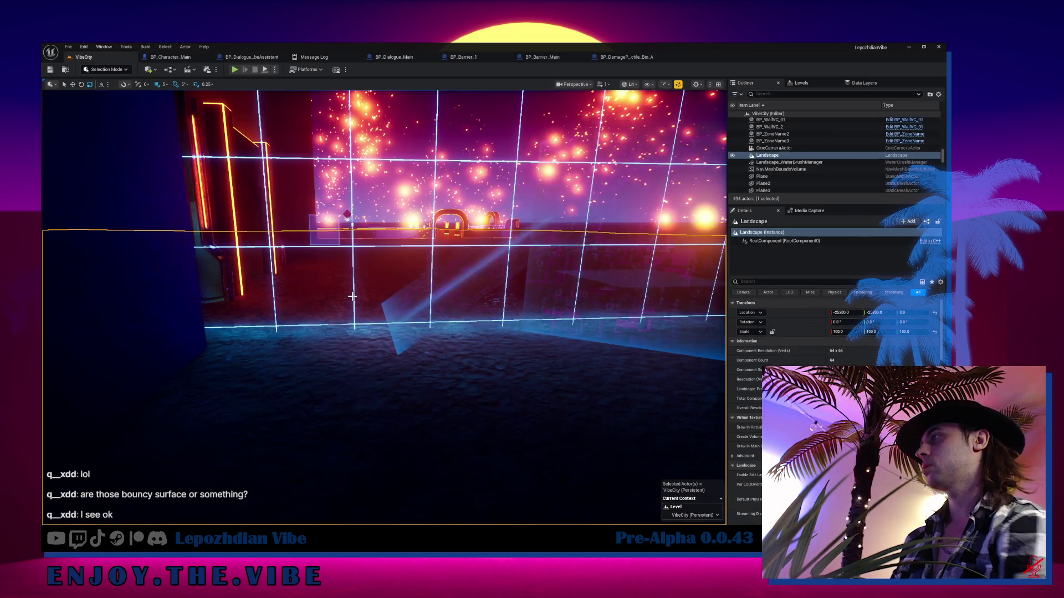
mouse_move(352, 297)
left_mouse_down()
mouse_move(434, 275)
mouse_move(430, 194)
left_mouse_up()
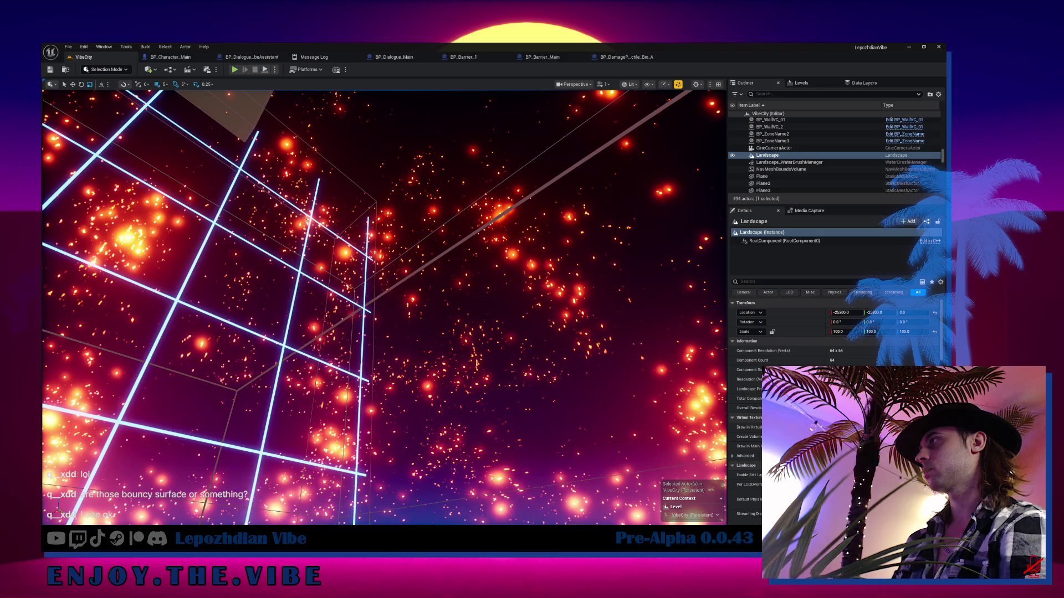
left_click(375, 220)
key("Delete")
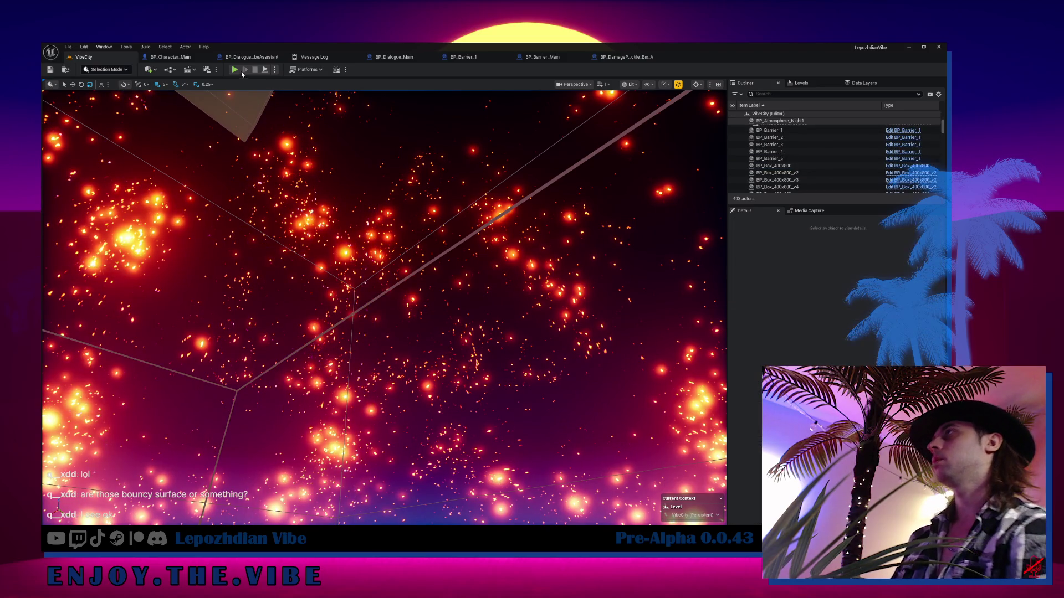
- Play-test the level, throw the red ball, then stop the session
left_click(235, 69)
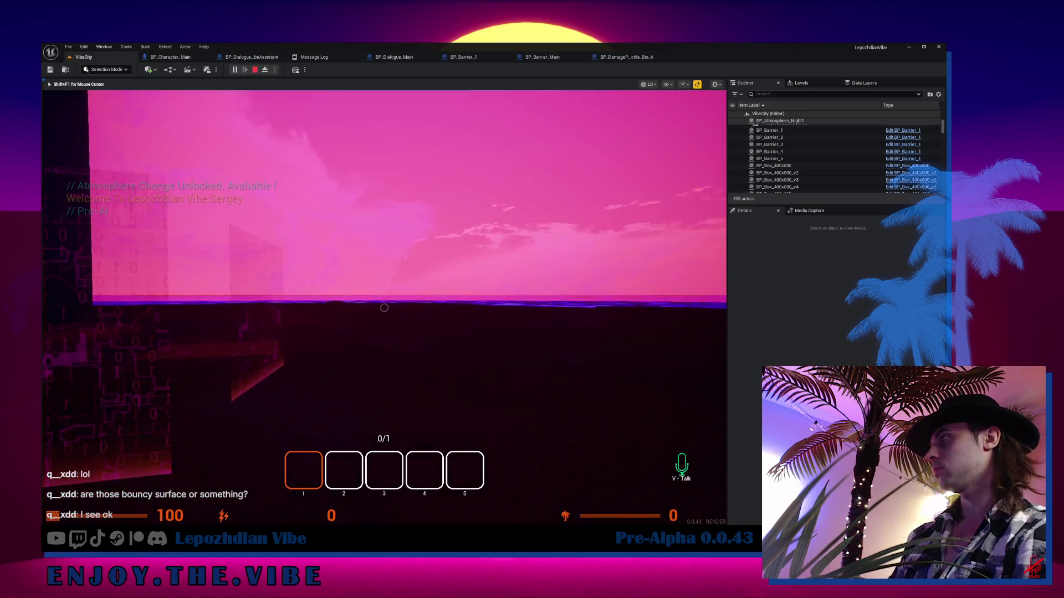
left_click(384, 308)
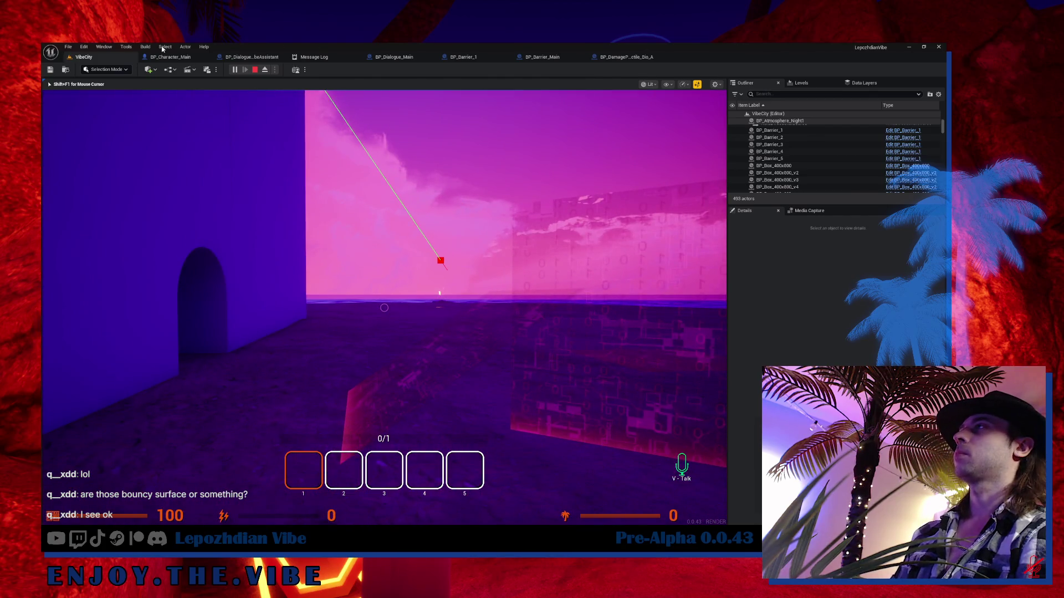
key("Escape")
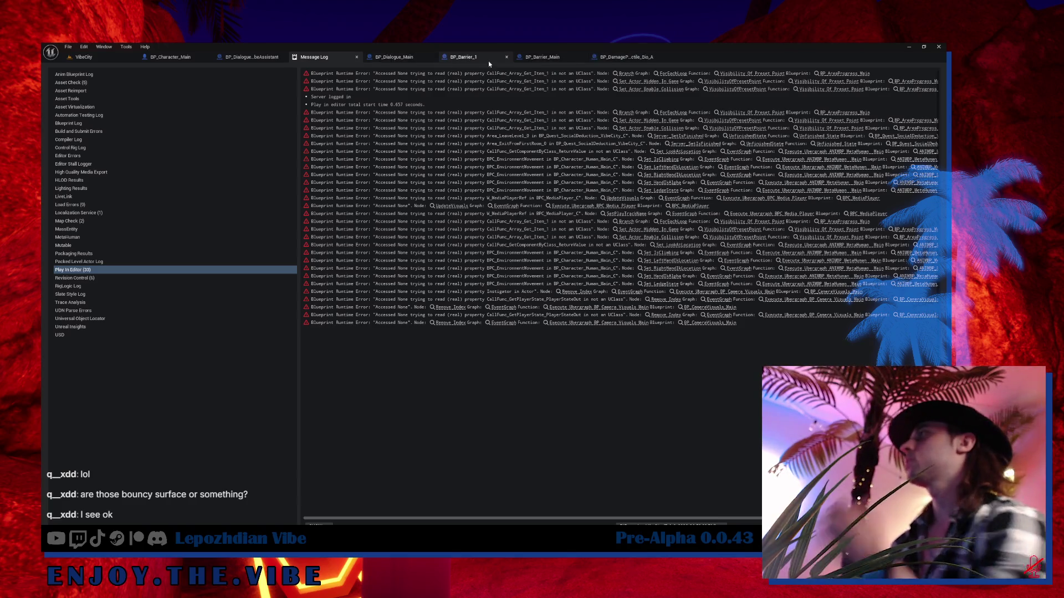
- Uncheck Simulation Generates Hit Events on BP_Barrier_1's Plane component
left_click(468, 60)
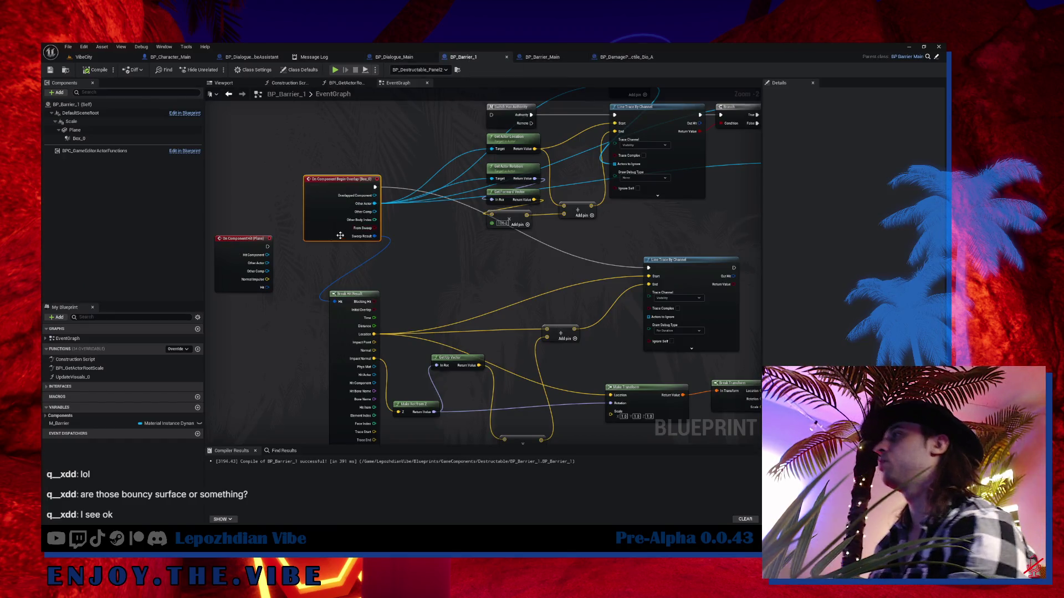
left_click(78, 130)
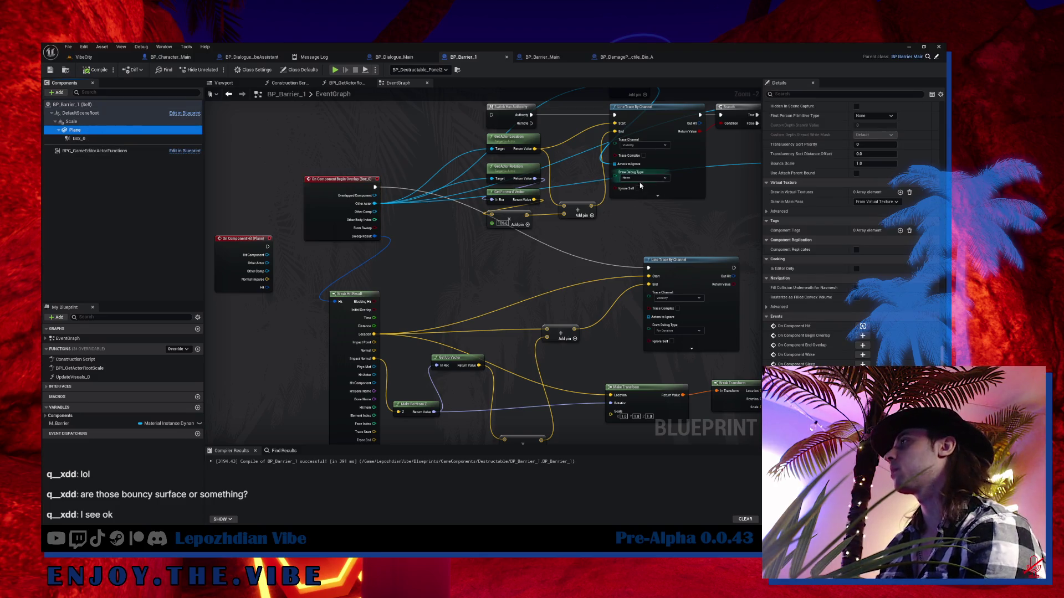
scroll(887, 238, "up", 8)
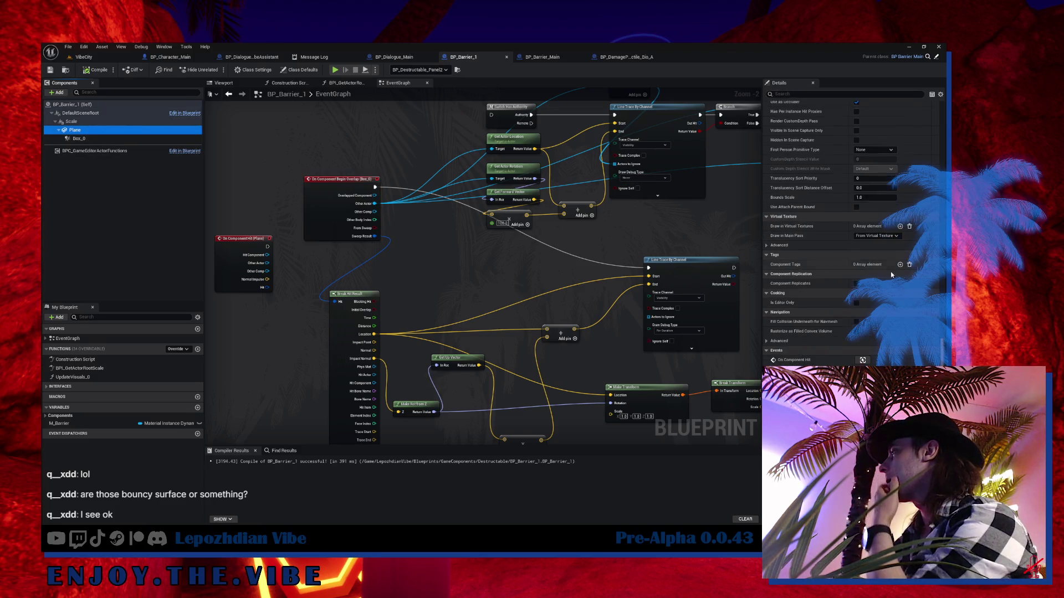
scroll(887, 255, "up", 7)
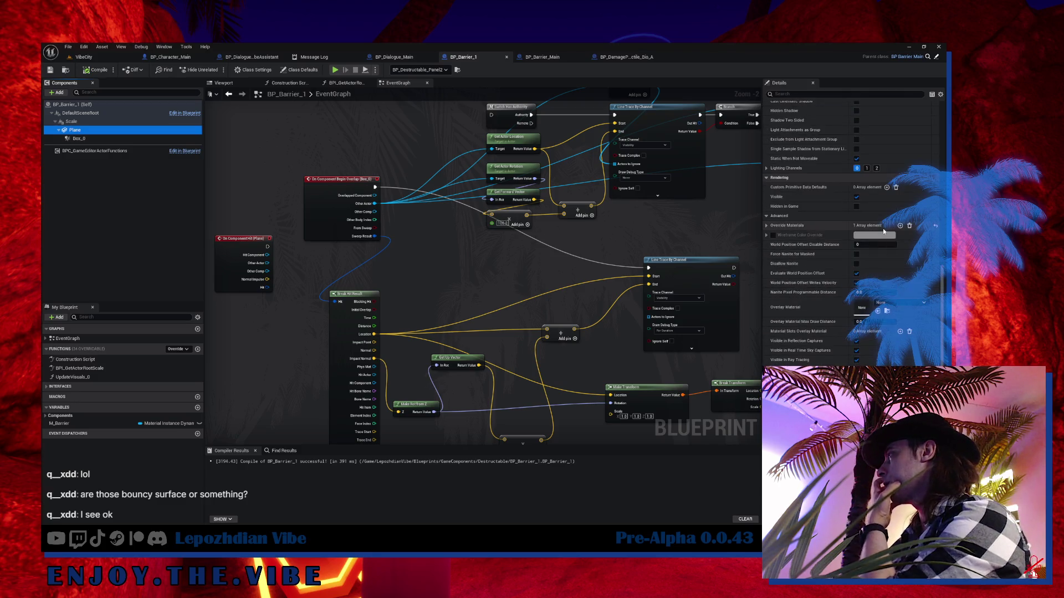
scroll(886, 205, "up", 10)
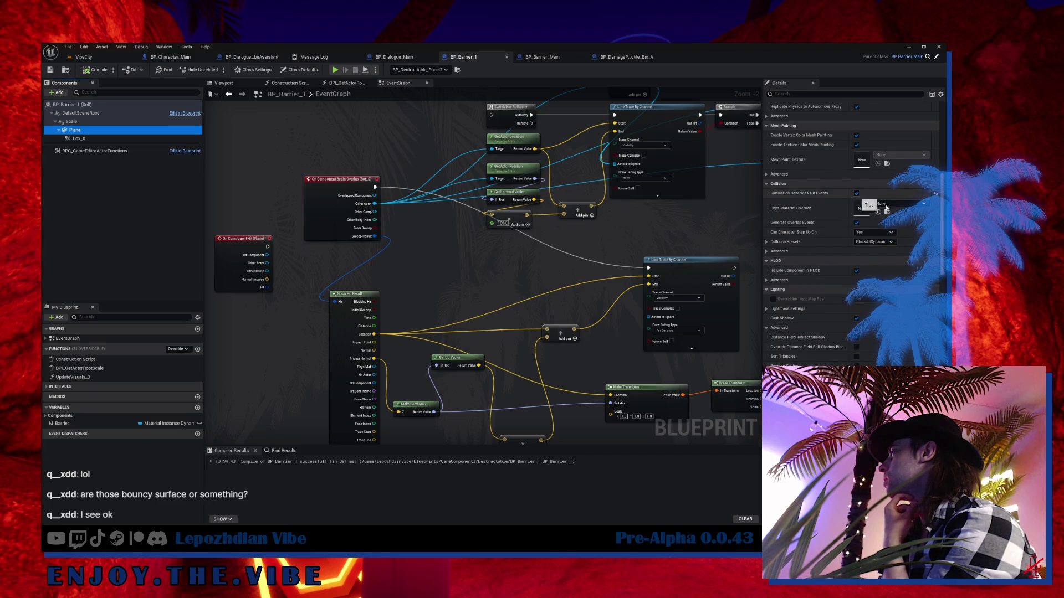
left_click(856, 193)
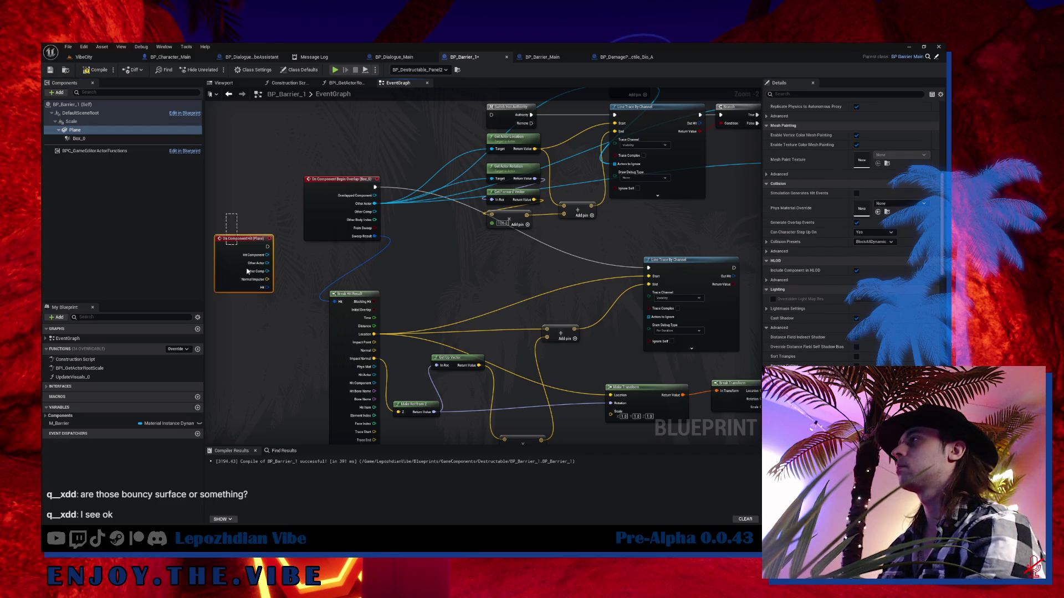
- Delete the Make/Break Transform and Get Right/Forward Vector nodes, then review the overlap logic
left_click_drag(490, 286, 367, 230)
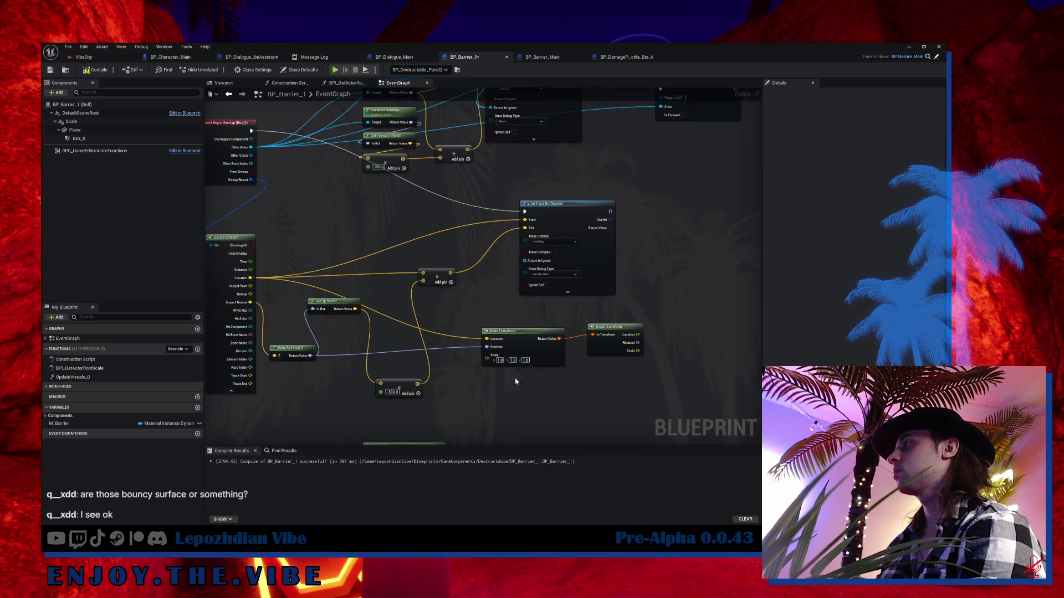
left_click_drag(478, 312, 632, 375)
key("Delete")
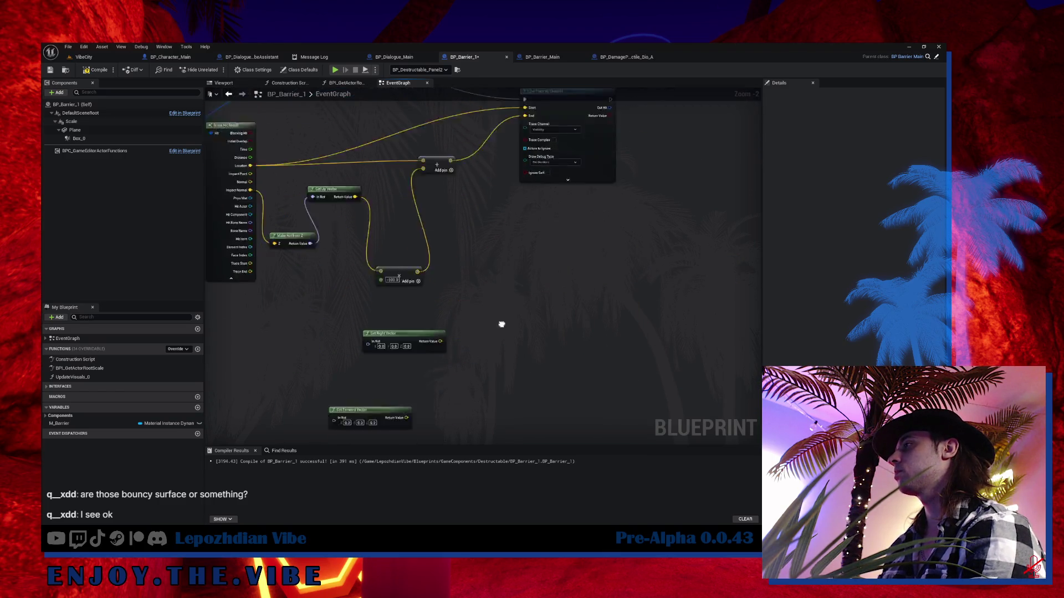
left_click_drag(459, 377, 388, 297)
key("Delete")
left_click_drag(421, 166, 415, 382)
left_click_drag(477, 430, 413, 445)
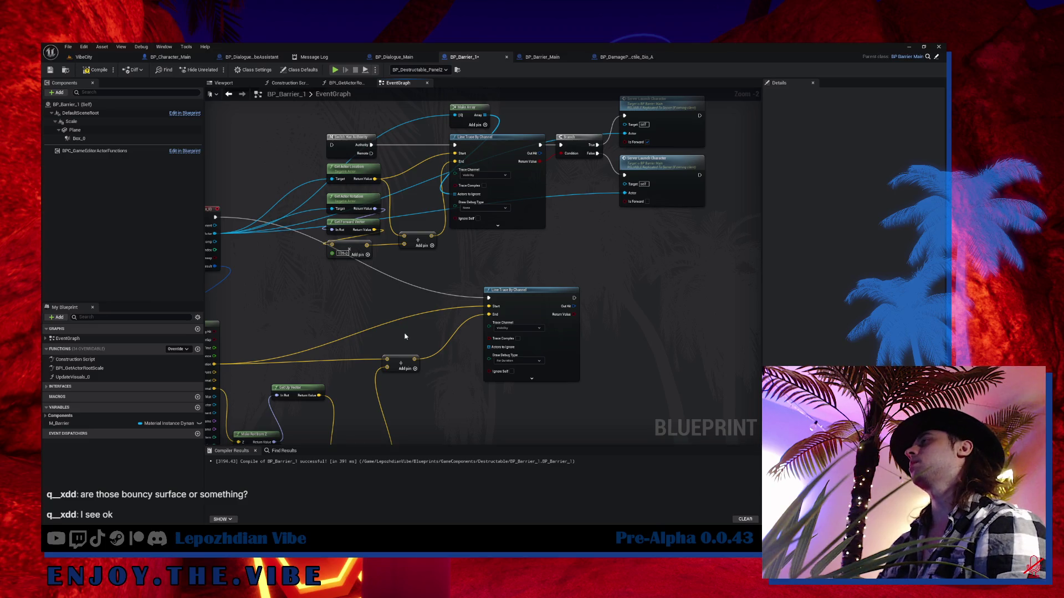
left_click_drag(265, 234, 359, 229)
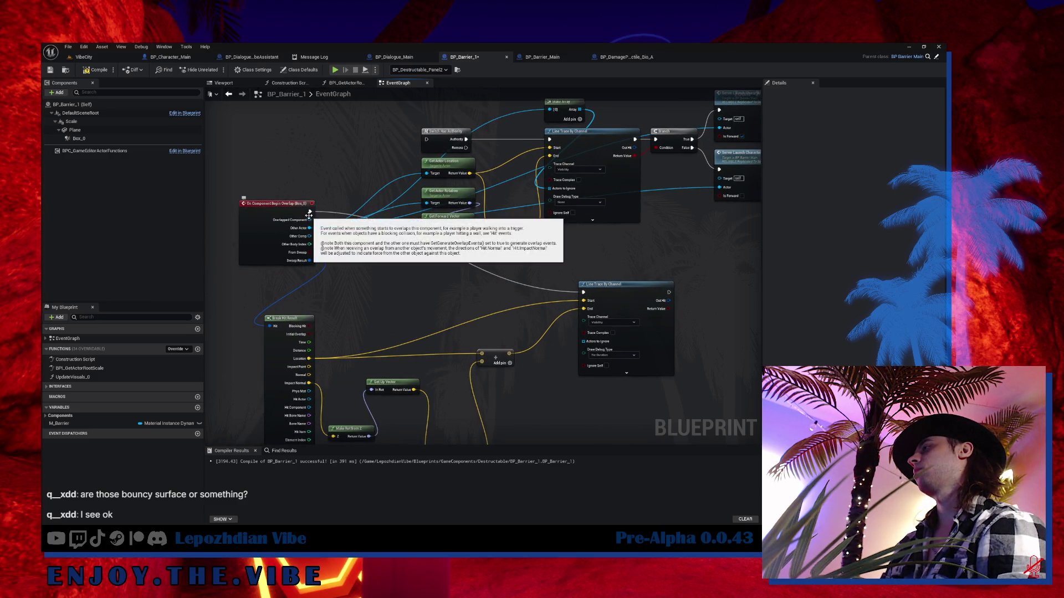
mouse_move(366, 270)
left_mouse_down()
mouse_move(365, 229)
mouse_move(346, 242)
left_mouse_up()
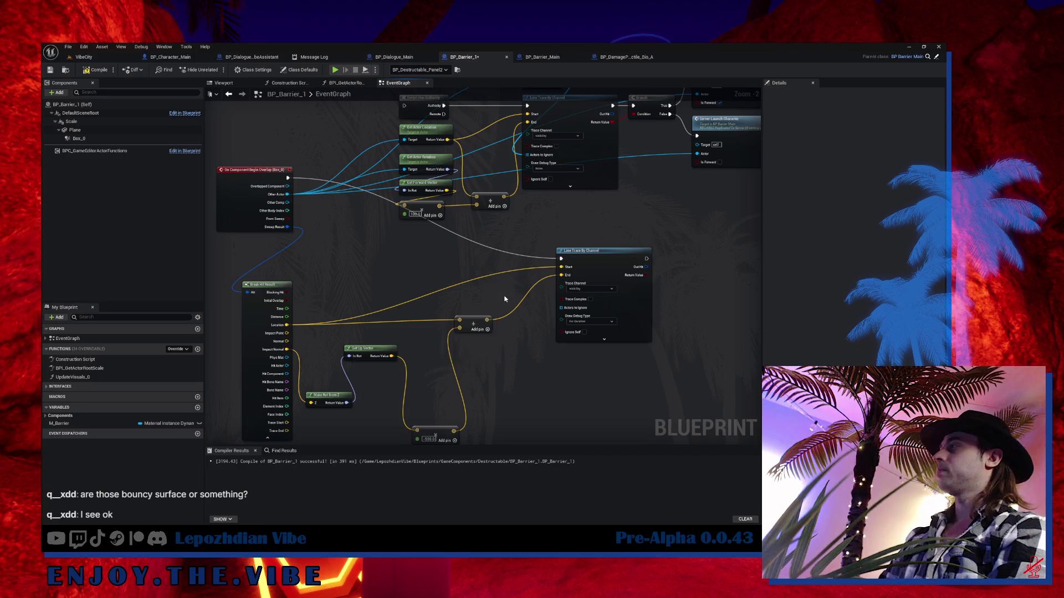
mouse_move(504, 300)
left_mouse_down()
mouse_move(439, 316)
mouse_move(500, 293)
mouse_move(419, 296)
mouse_move(398, 343)
mouse_move(372, 334)
left_mouse_up()
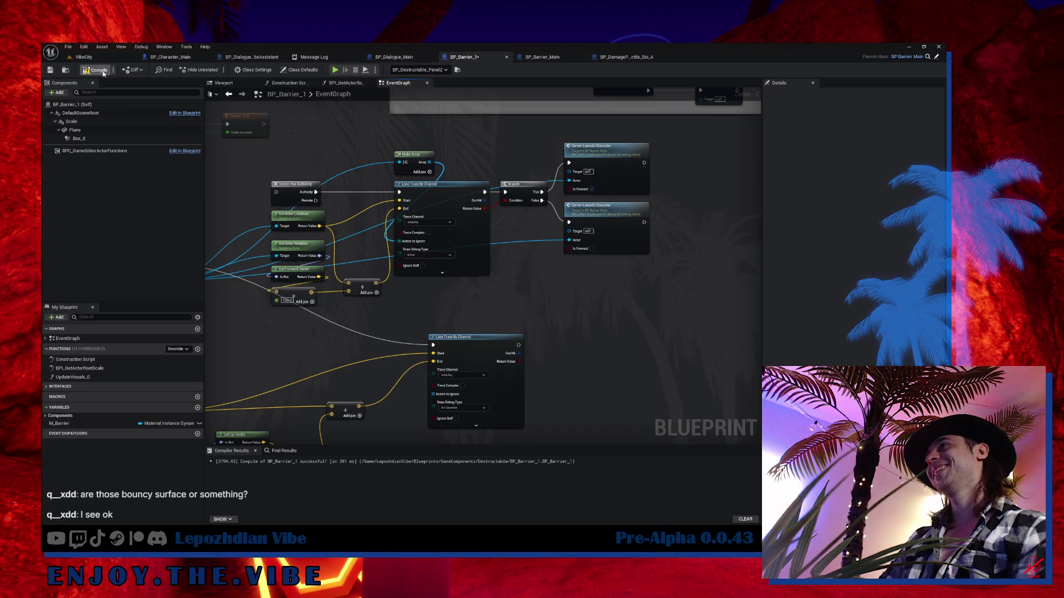
- Return to VibeCity and save all modified assets
left_click(83, 58)
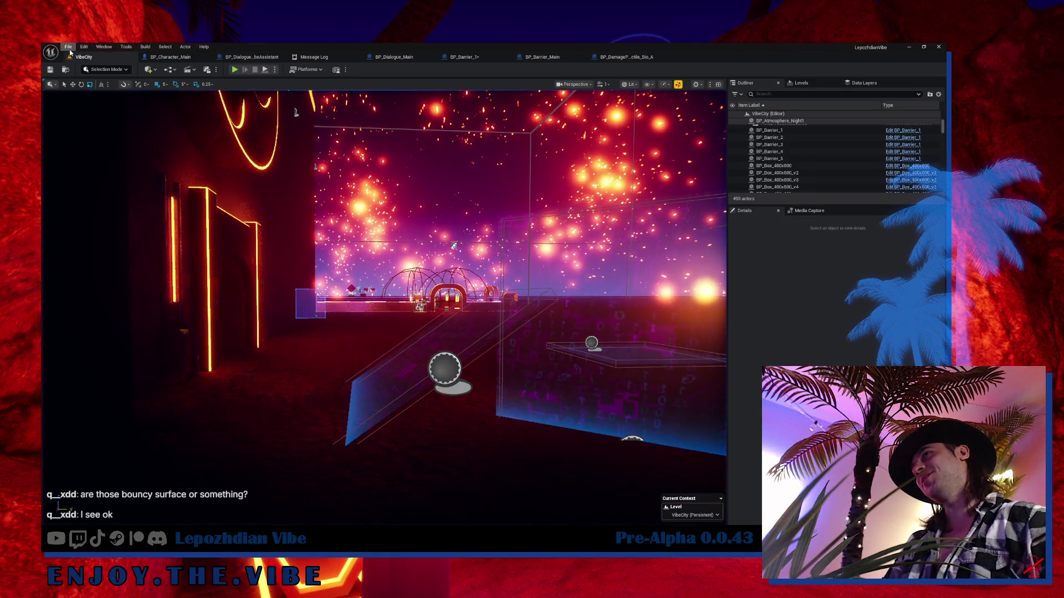
left_click(68, 47)
left_click(92, 146)
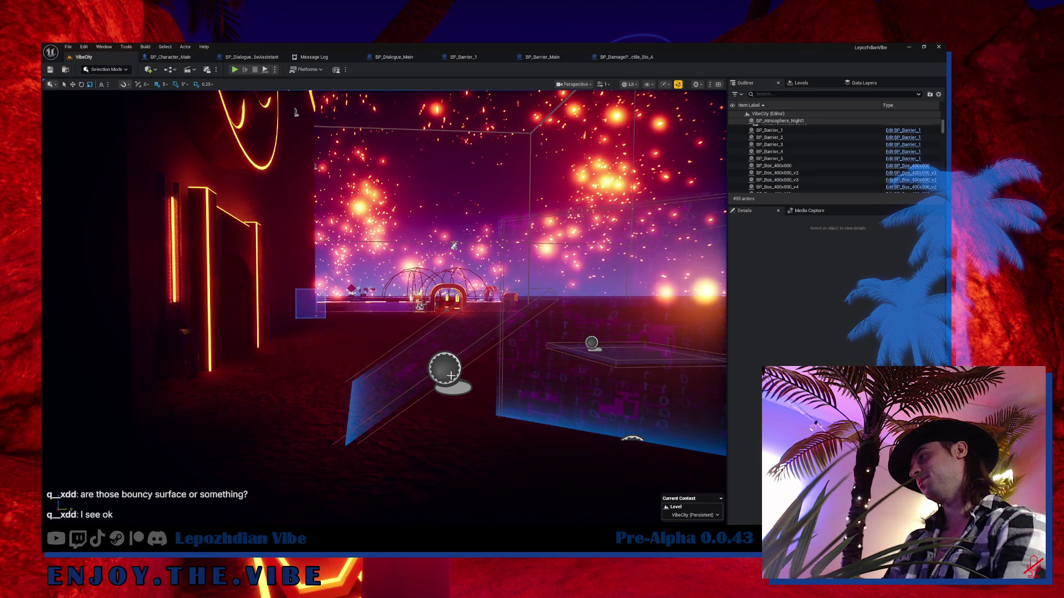
- Fly the camera past the neon arena and glowing ring into the palm-tree area
mouse_move(431, 377)
left_mouse_down()
mouse_move(387, 338)
mouse_move(415, 325)
left_mouse_up()
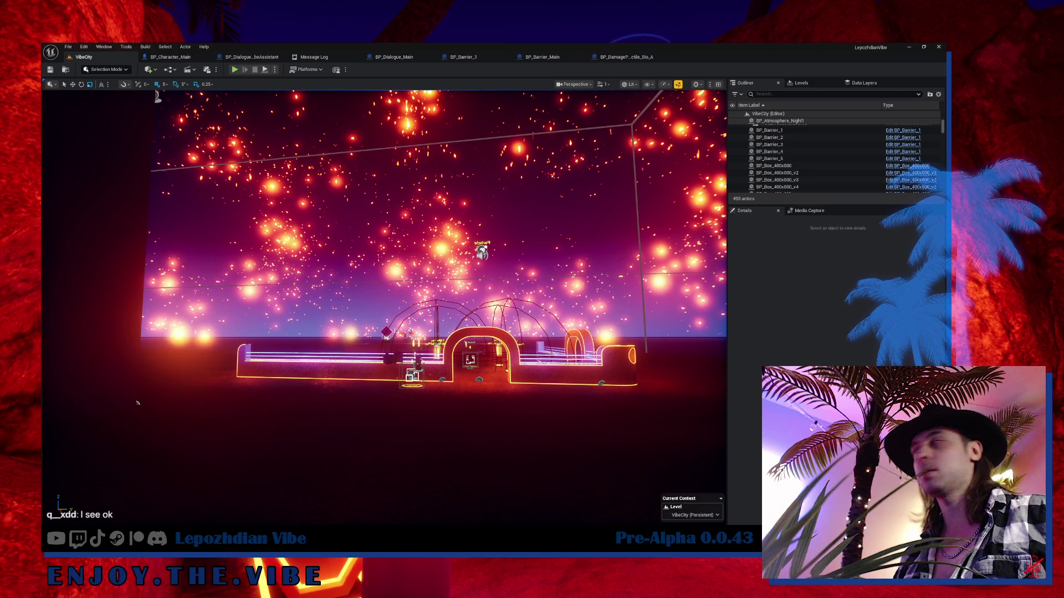
mouse_move(137, 402)
left_mouse_down()
mouse_move(298, 314)
mouse_move(280, 317)
left_mouse_up()
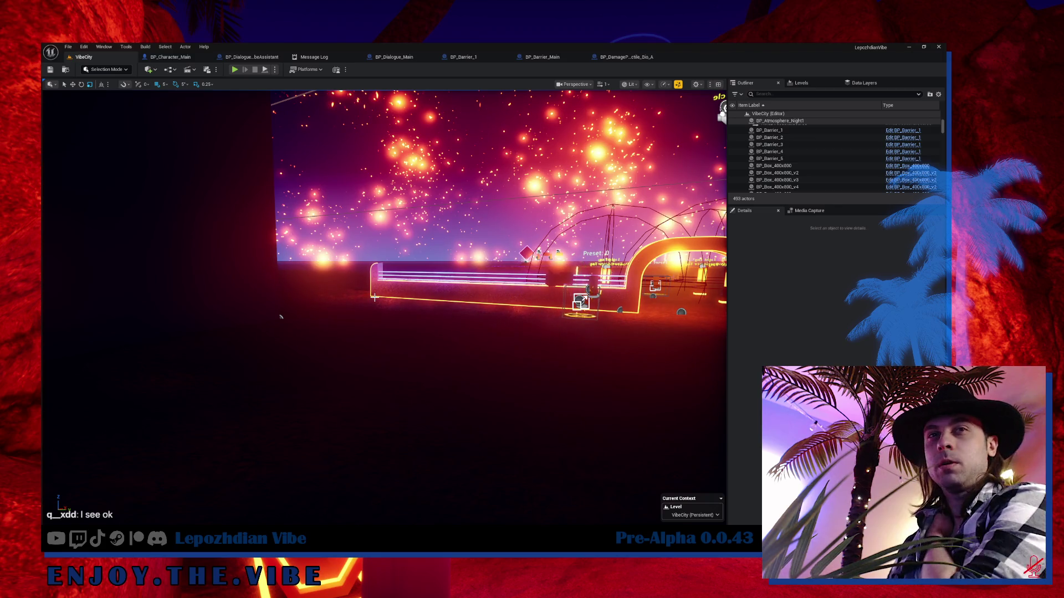
mouse_move(280, 317)
left_mouse_down()
mouse_move(221, 321)
mouse_move(201, 522)
left_mouse_up()
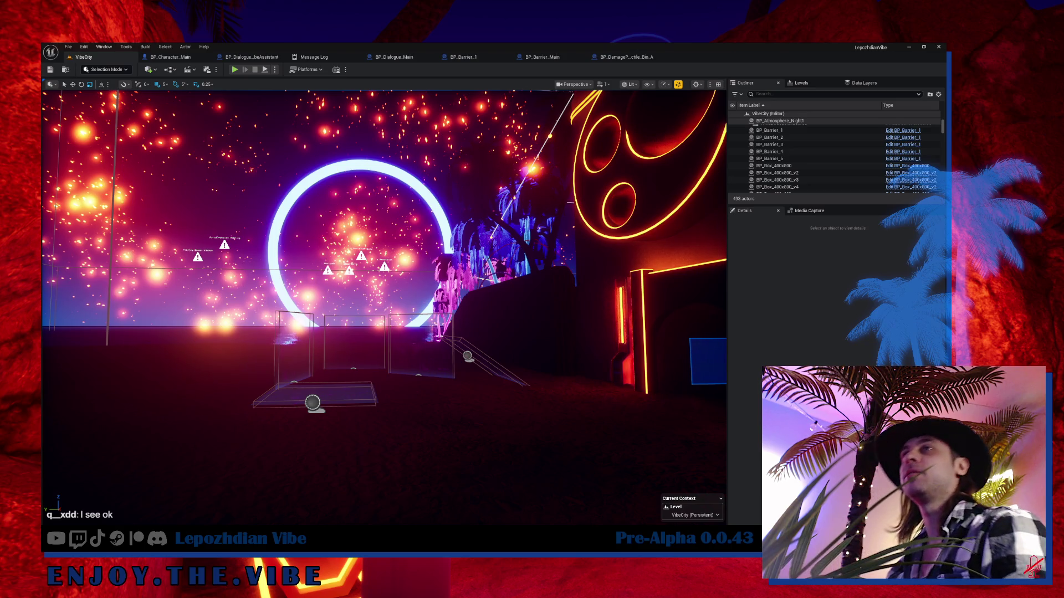
mouse_move(275, 532)
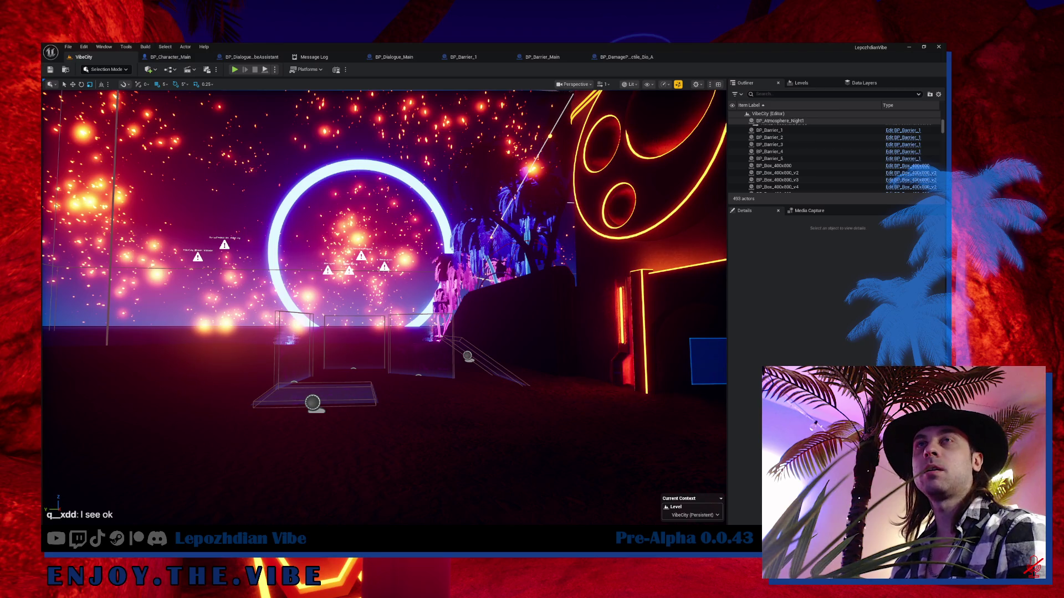
left_click_drag(446, 349, 443, 349)
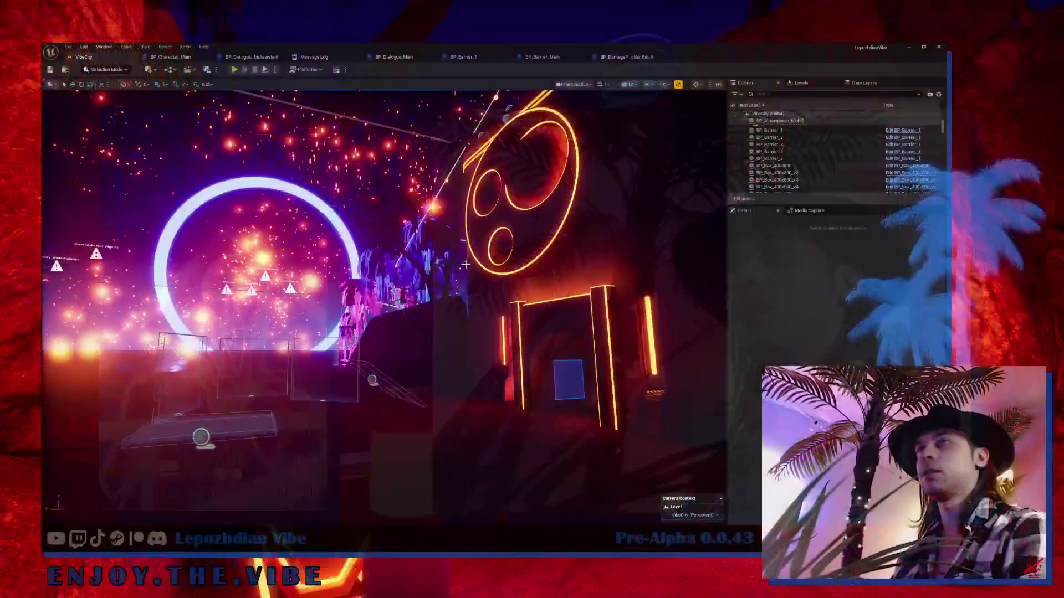
left_click_drag(648, 335, 700, 291)
- In Obsidian, open and skim the 0.0.42 changelog note
key("alt+Tab")
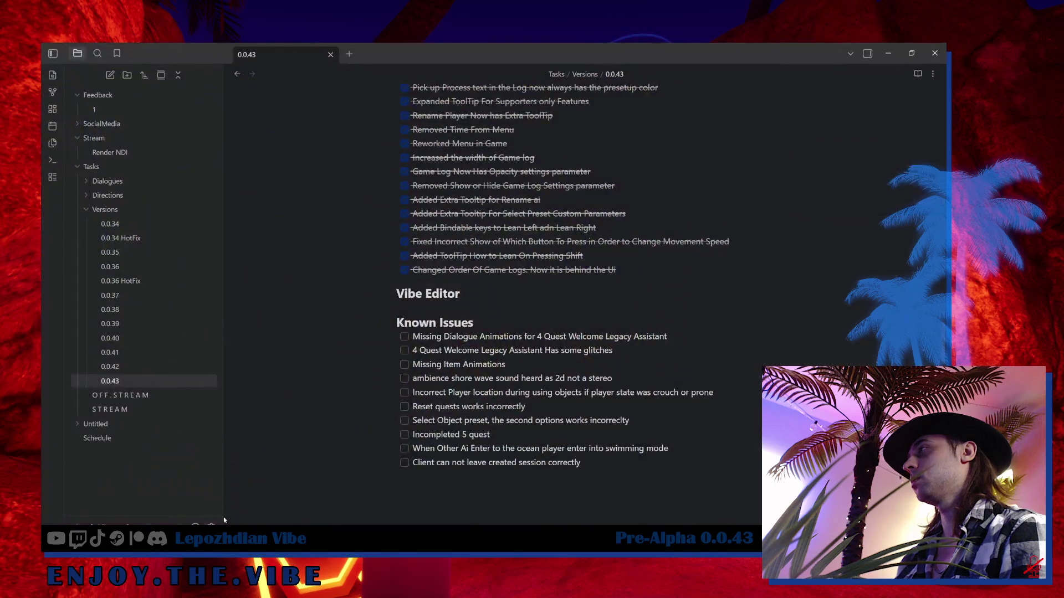
left_click(125, 370)
scroll(526, 311, "down", 15)
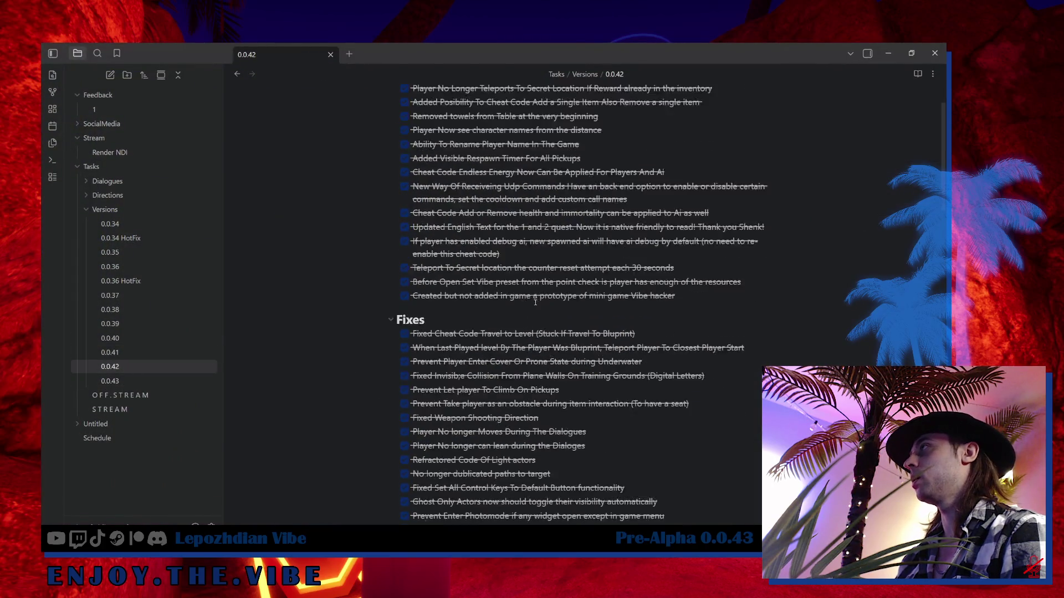
scroll(526, 309, "up", 5)
scroll(482, 321, "down", 12)
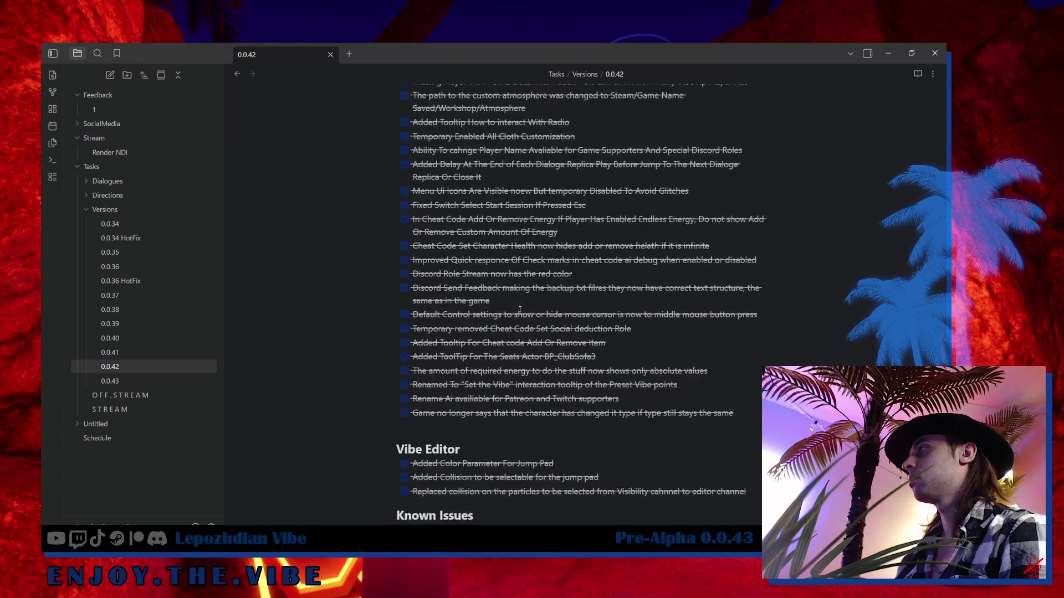
scroll(435, 334, "up", 10)
- Read the 0.0.43 changelog down to Known Issues, then return to Unreal
left_click(188, 381)
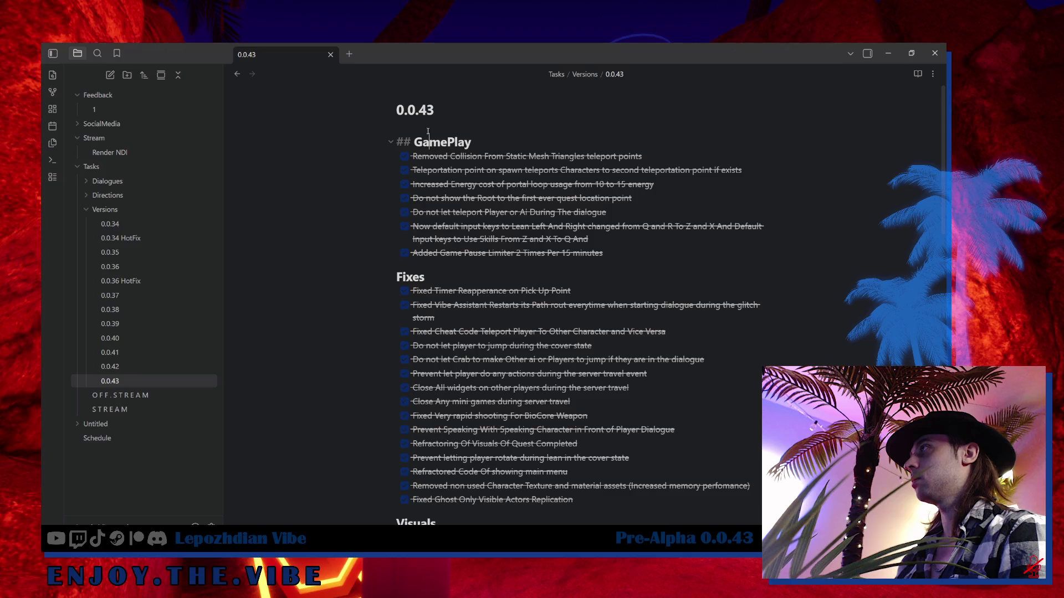
left_click(483, 160)
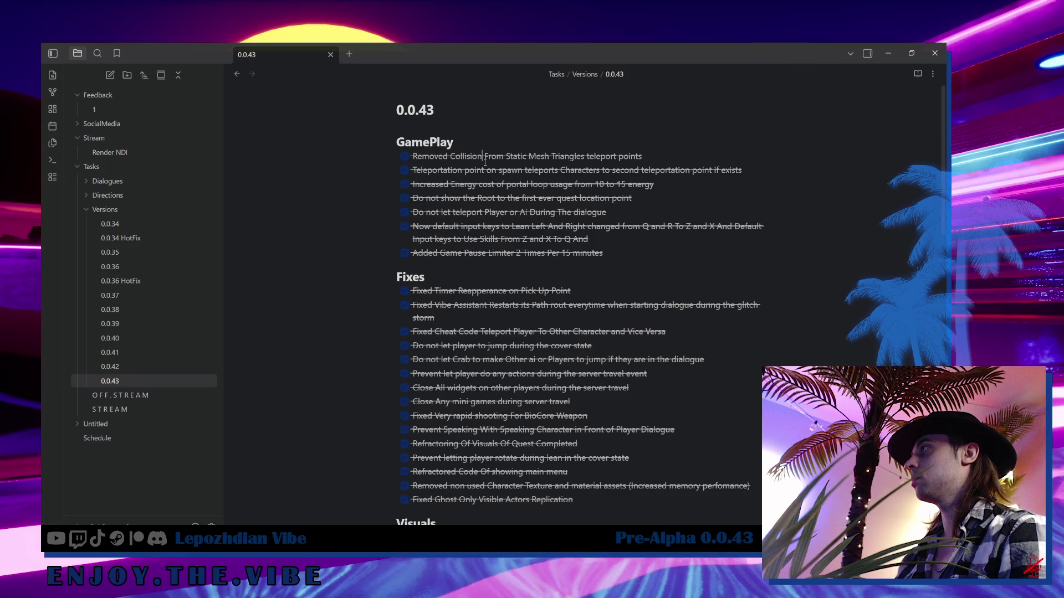
left_click(439, 271)
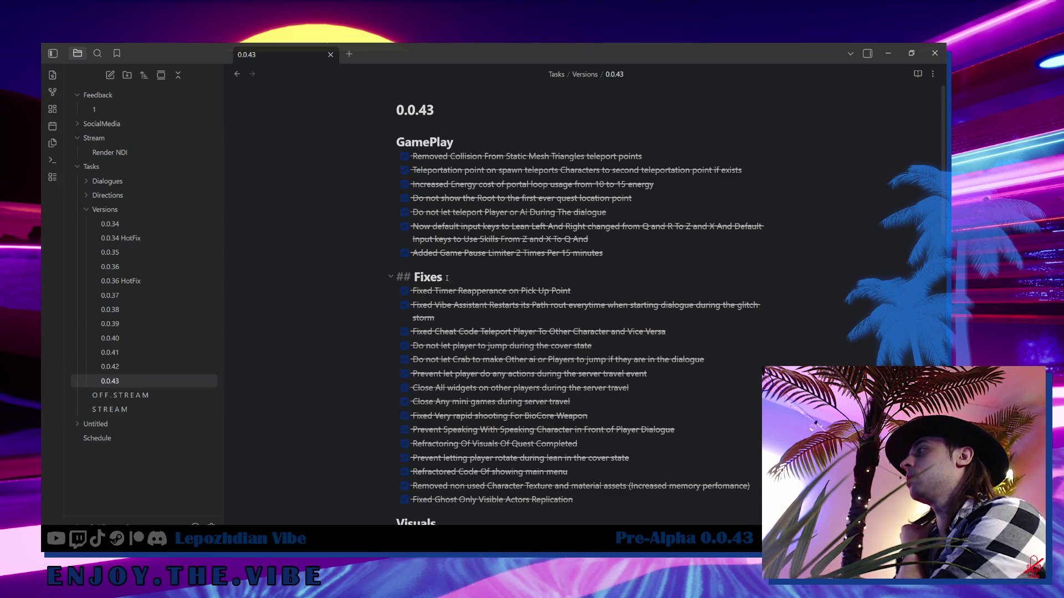
scroll(447, 278, "down", 15)
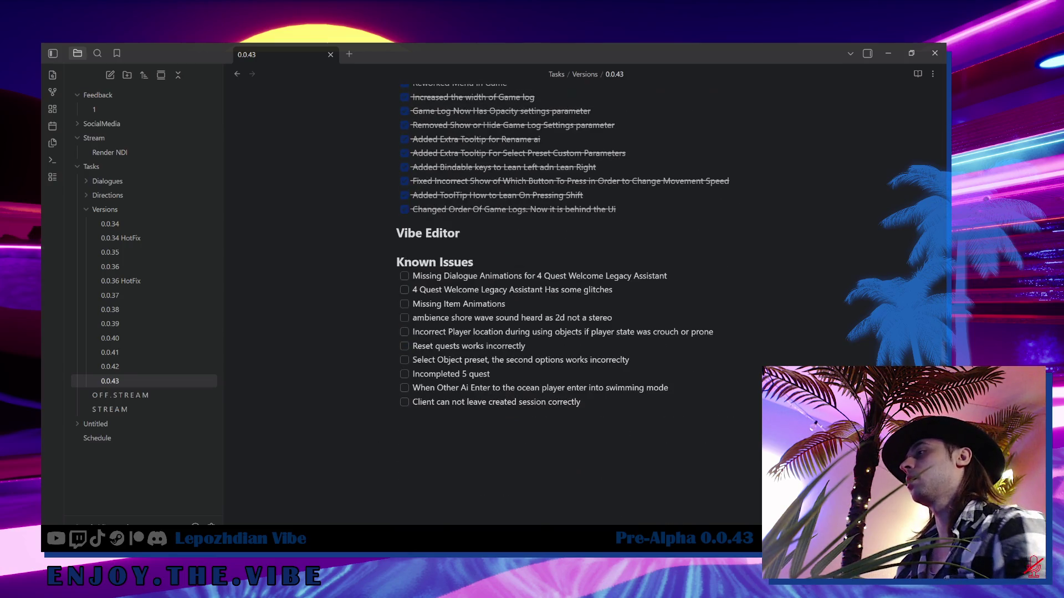
key("alt+Tab")
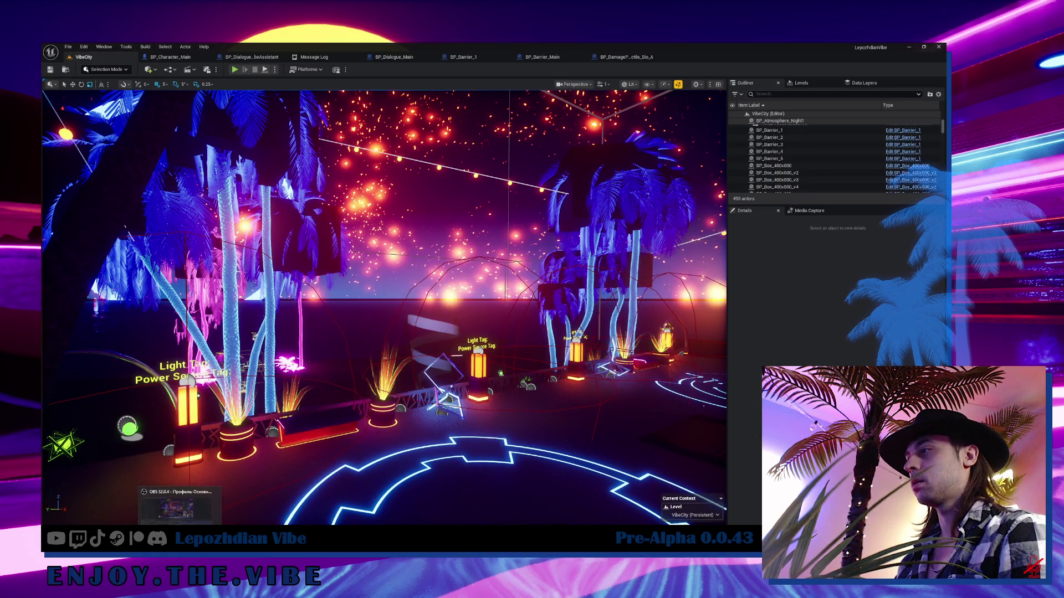
- Bring up Task Manager with Ctrl+Shift+Esc over the Unreal Editor
mouse_move(258, 532)
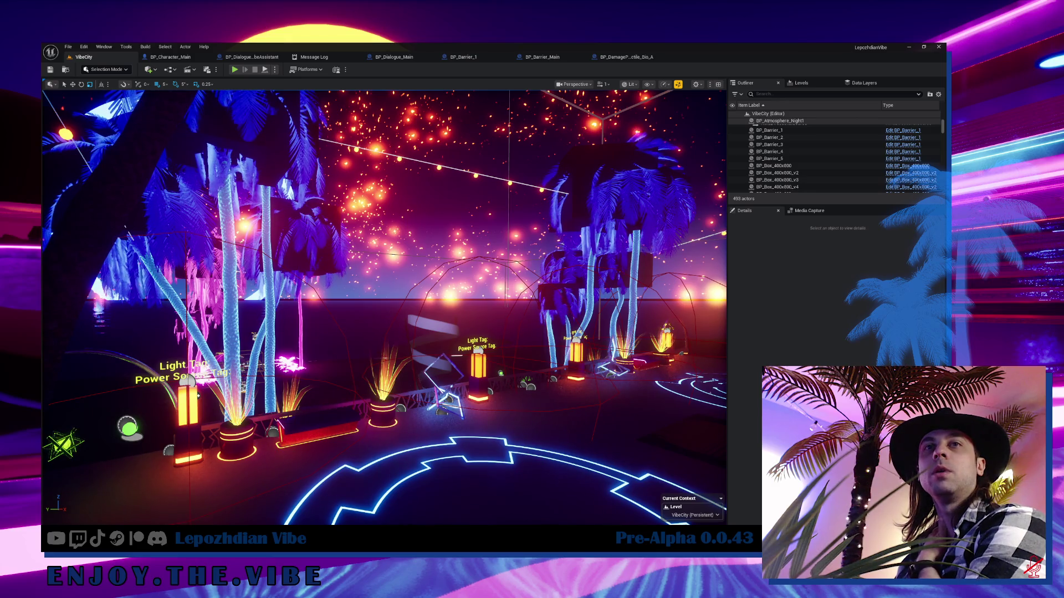
key("ctrl+shift+Escape")
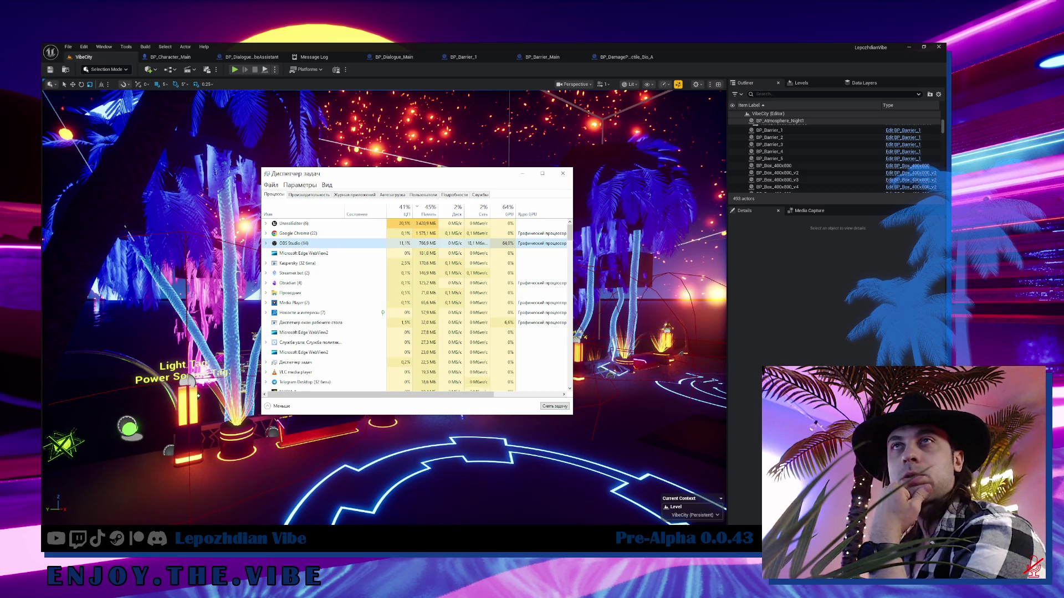
key("alt+Tab")
key("alt+Tab")
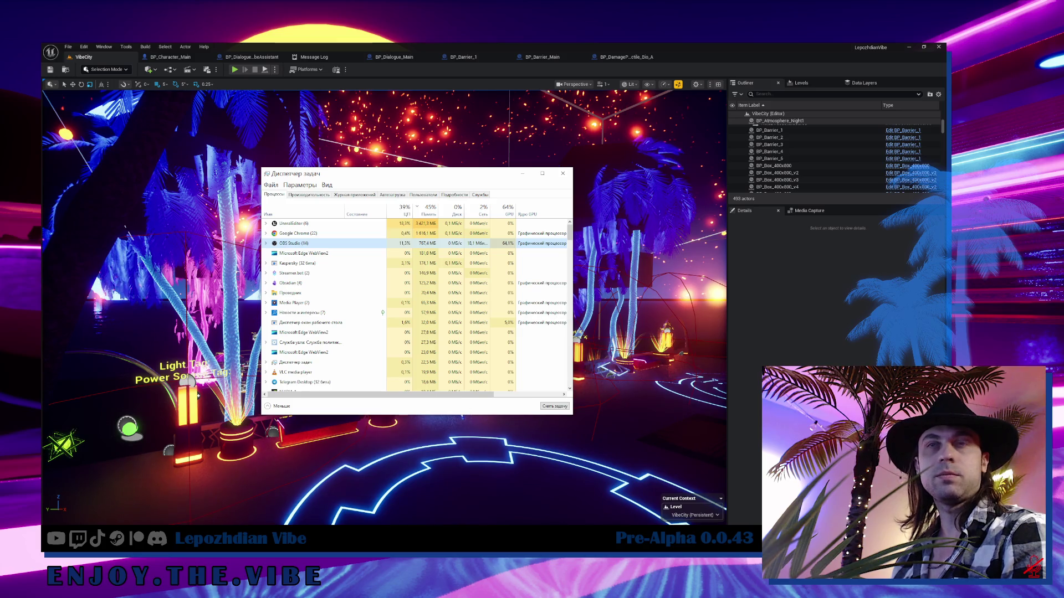
left_click(529, 153)
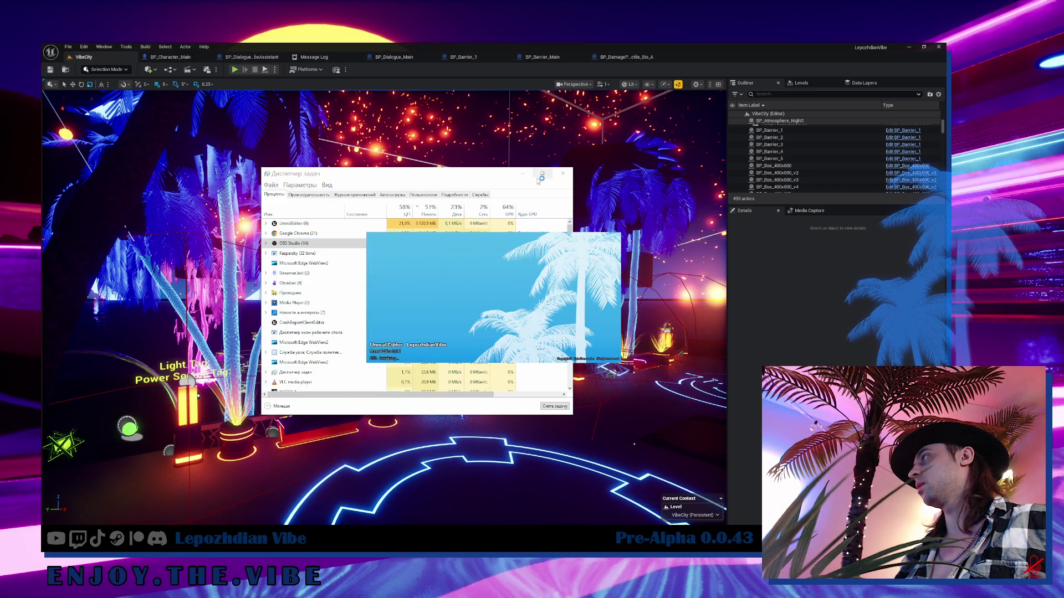
- Minimize Task Manager to get back to the editor
left_click(522, 175)
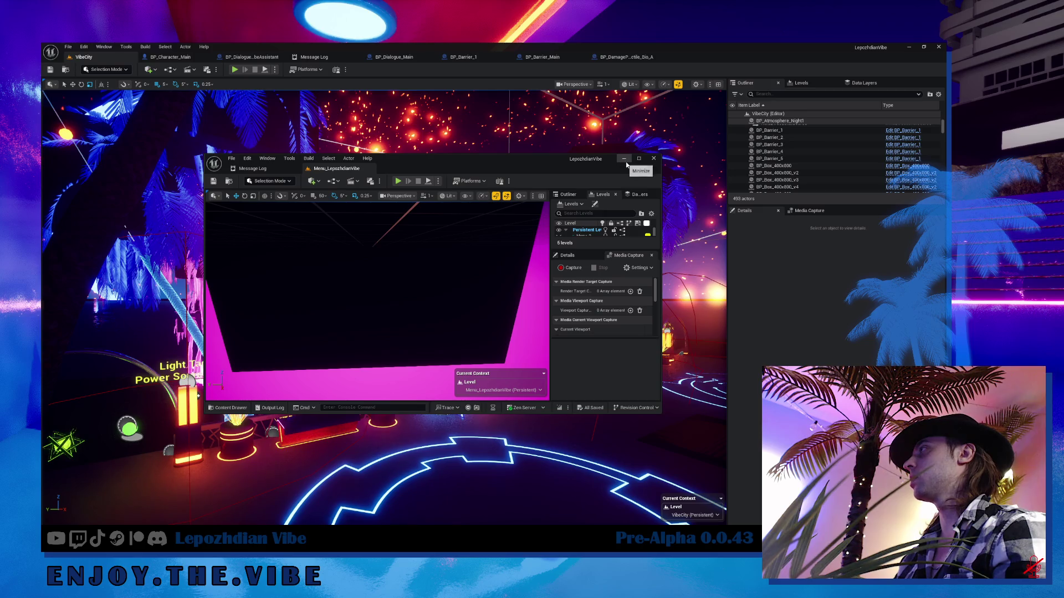
- Maximize the second editor, search 'trea' in the Content Drawer, open Stream, and press Play
left_click(638, 159)
key("ctrl+space")
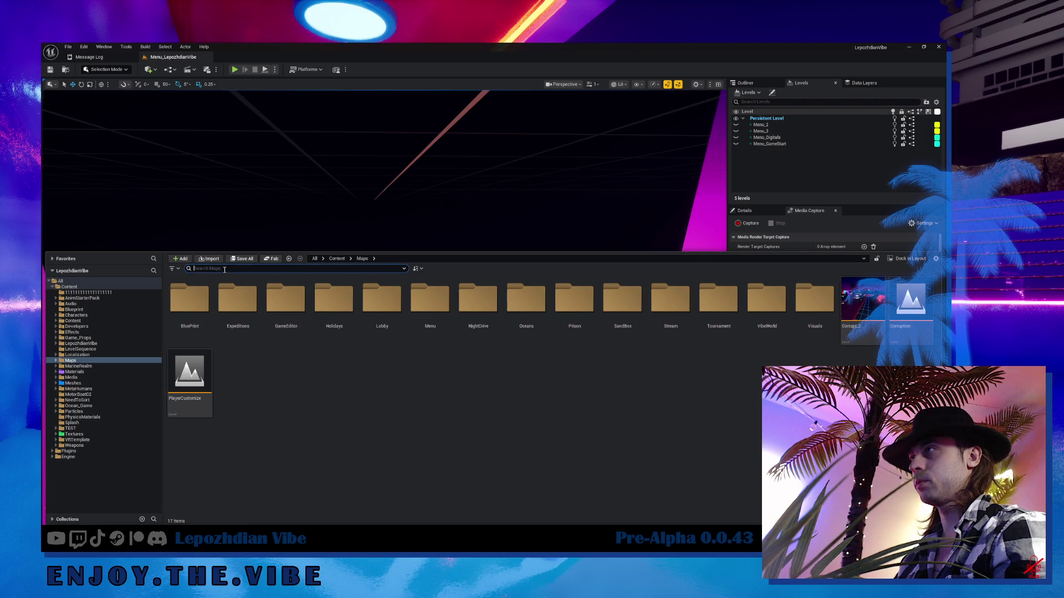
type("strea")
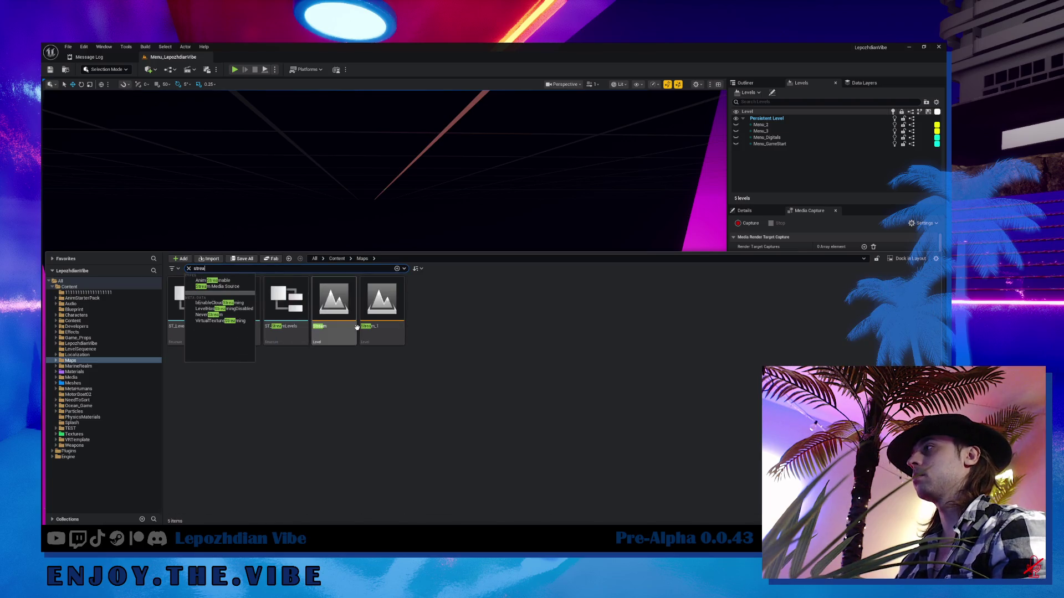
double_click(336, 306)
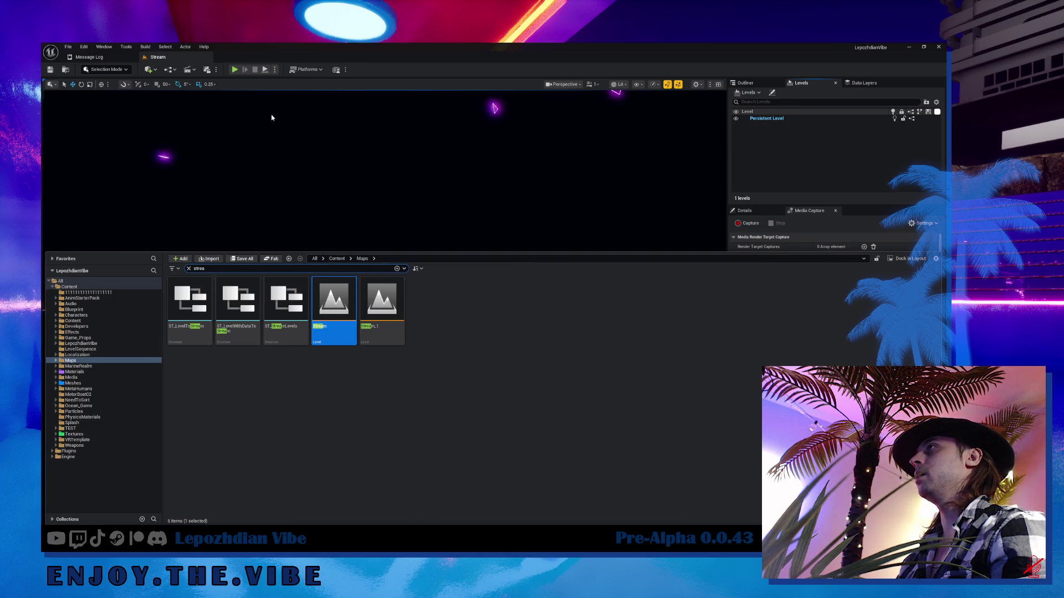
left_click(235, 71)
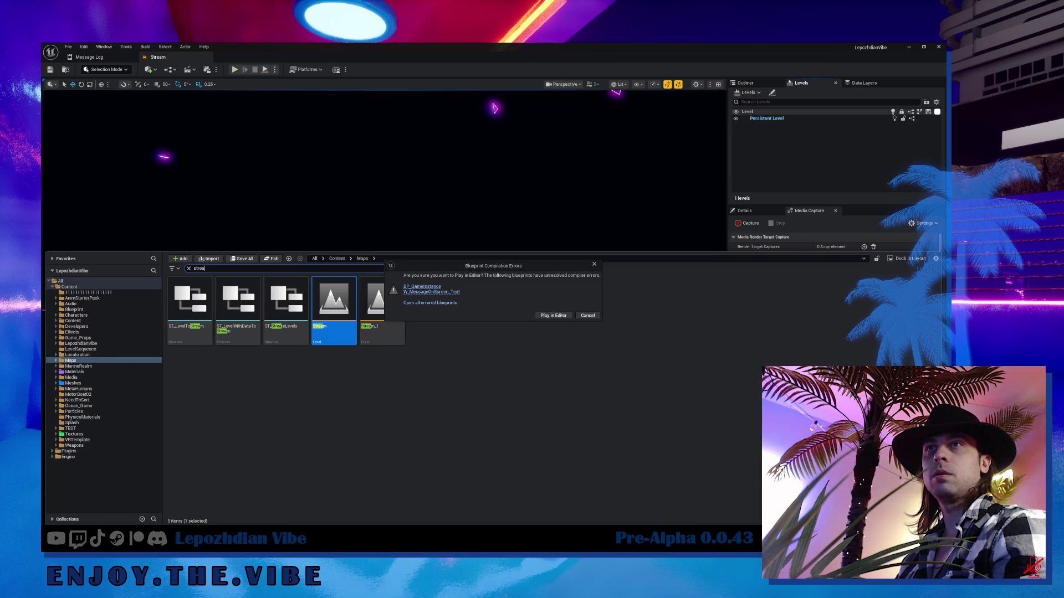
- Cancel play and cut the Text to Speech nodes out of BP_GameInstance's TTS_2 graph
left_click(577, 319)
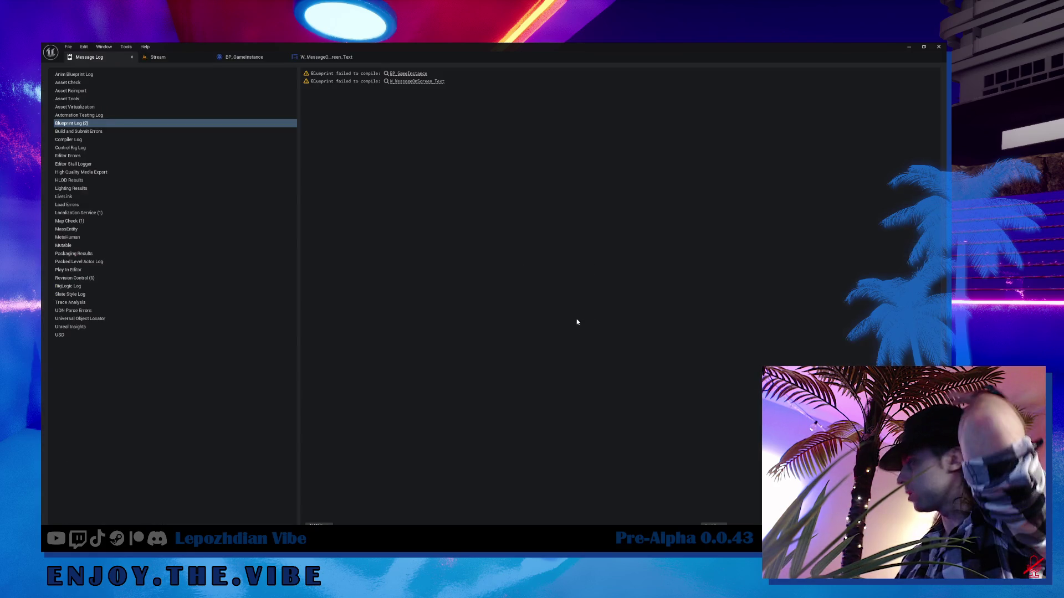
left_click(238, 59)
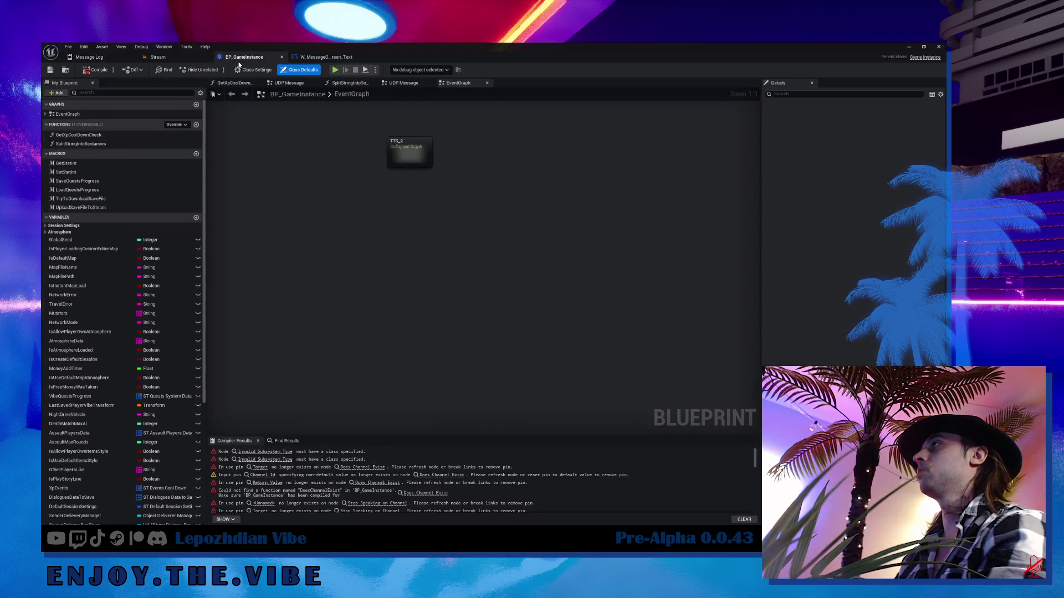
left_click_drag(364, 142, 470, 219)
key("ctrl+x")
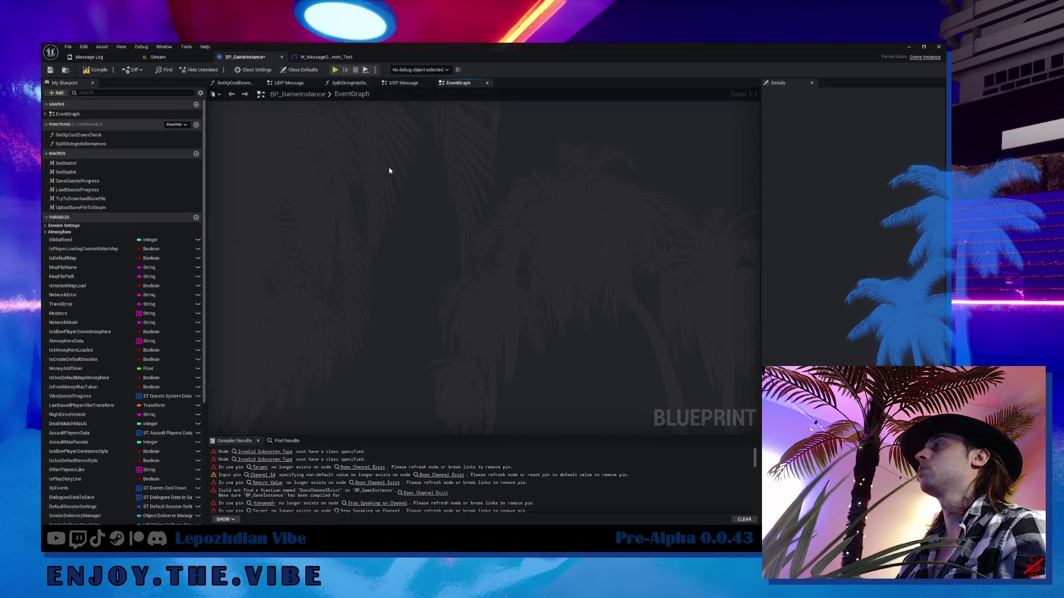
key("ctrl+v")
left_click_drag(317, 187, 511, 277)
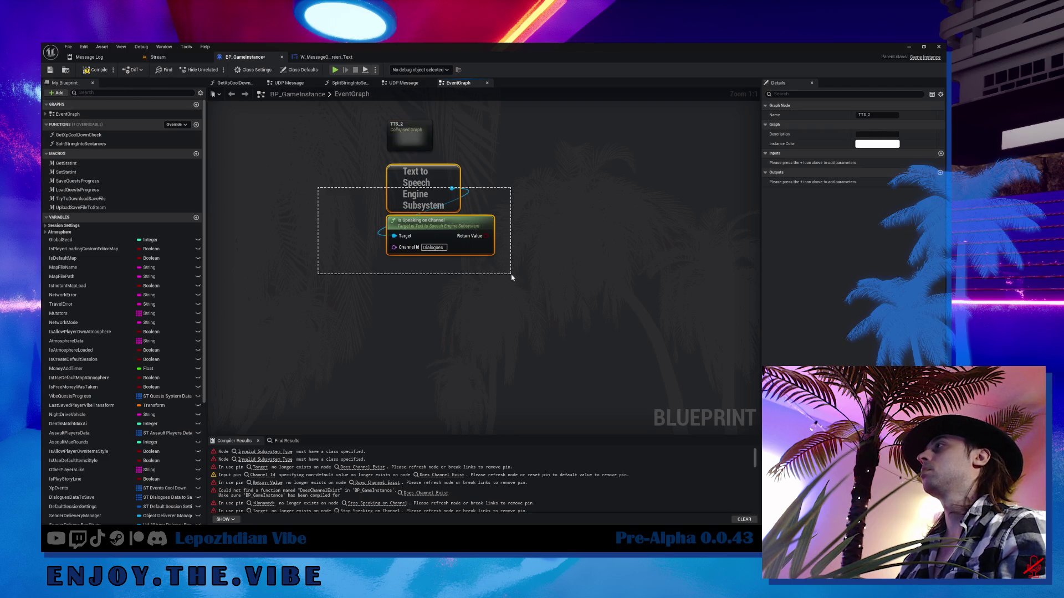
key("Delete")
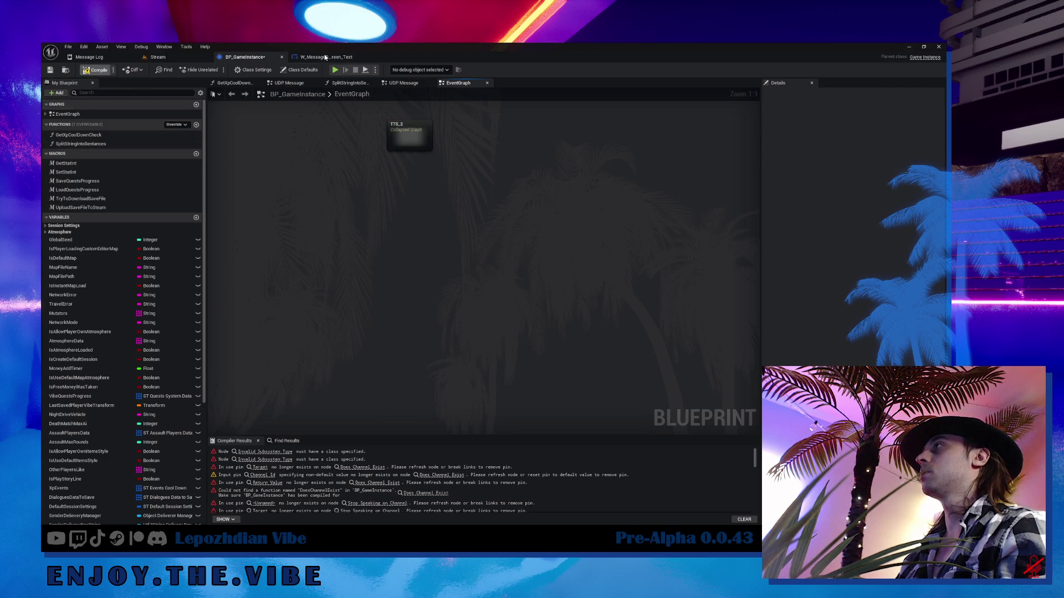
- Paste the speech nodes into W_MessageOnScreen_Text's event graph in place of the red ERROR nodes, then return to Stream
left_click(325, 57)
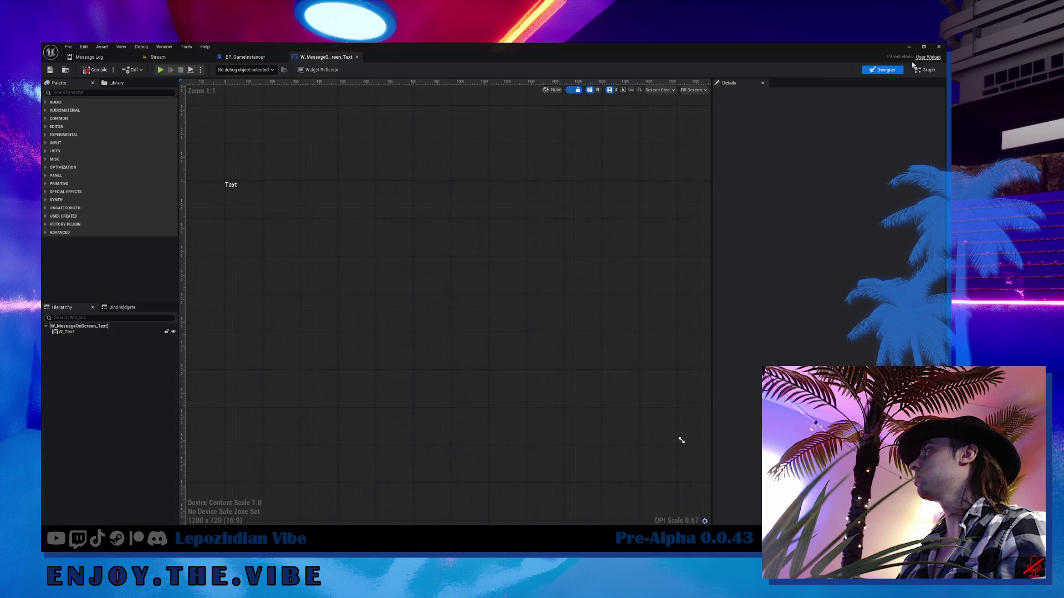
key("ctrl+shift+g")
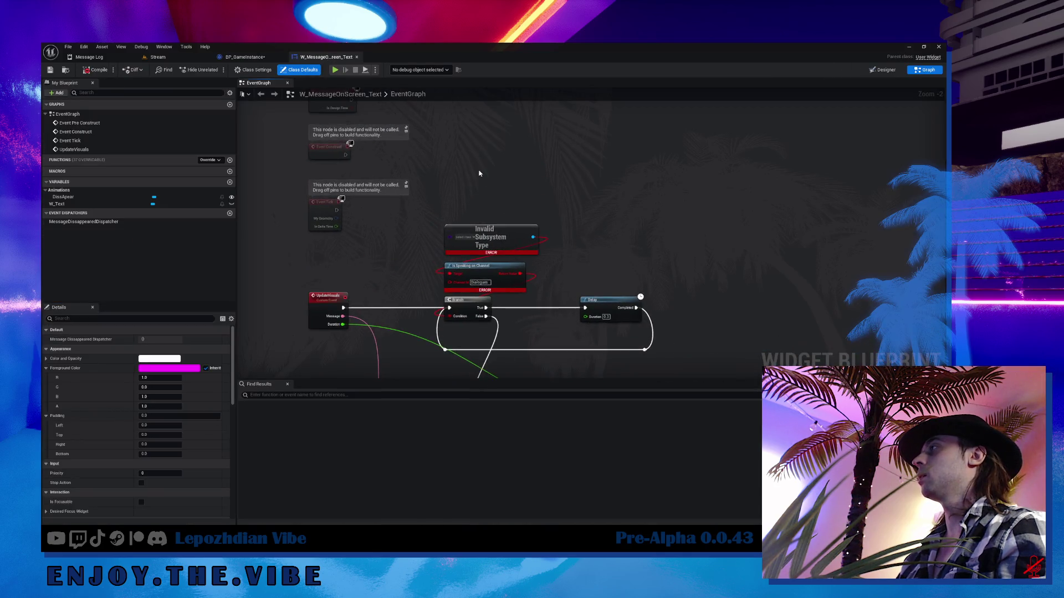
key("ctrl+v")
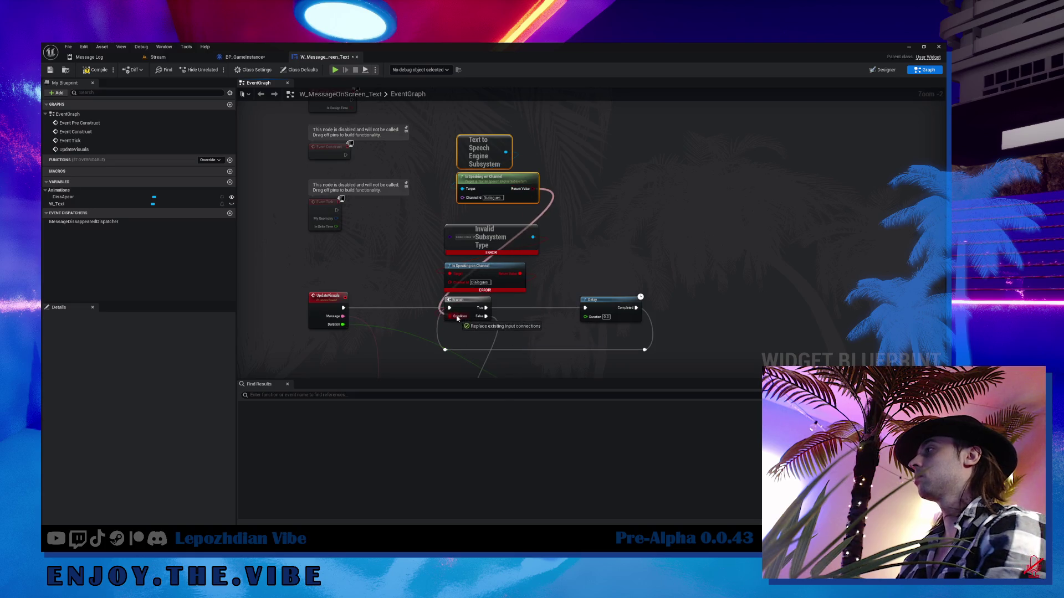
left_click_drag(441, 244, 501, 294)
key("Delete")
left_click_drag(484, 150, 472, 235)
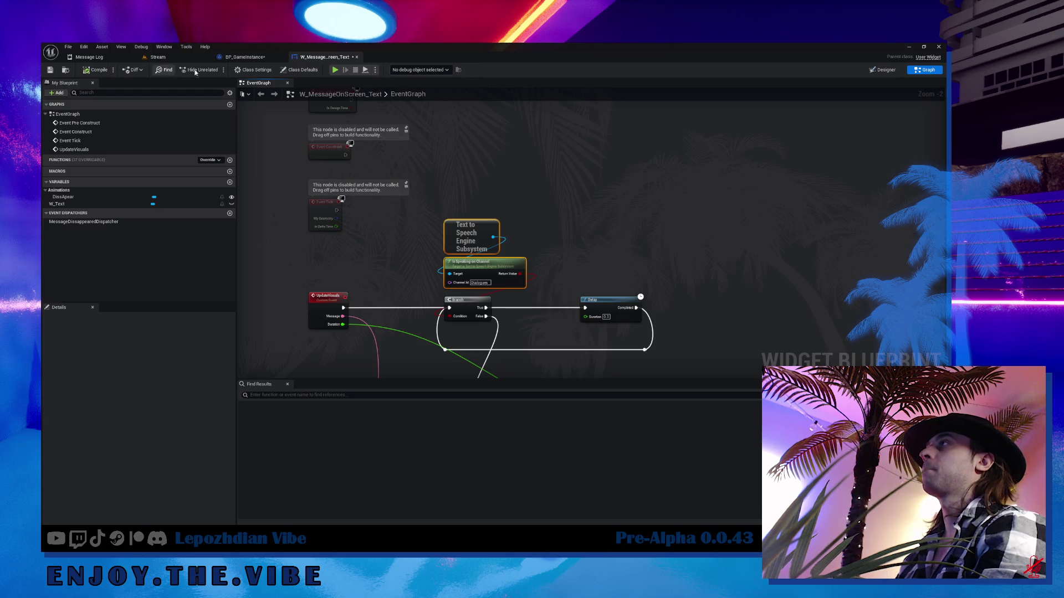
left_click(158, 57)
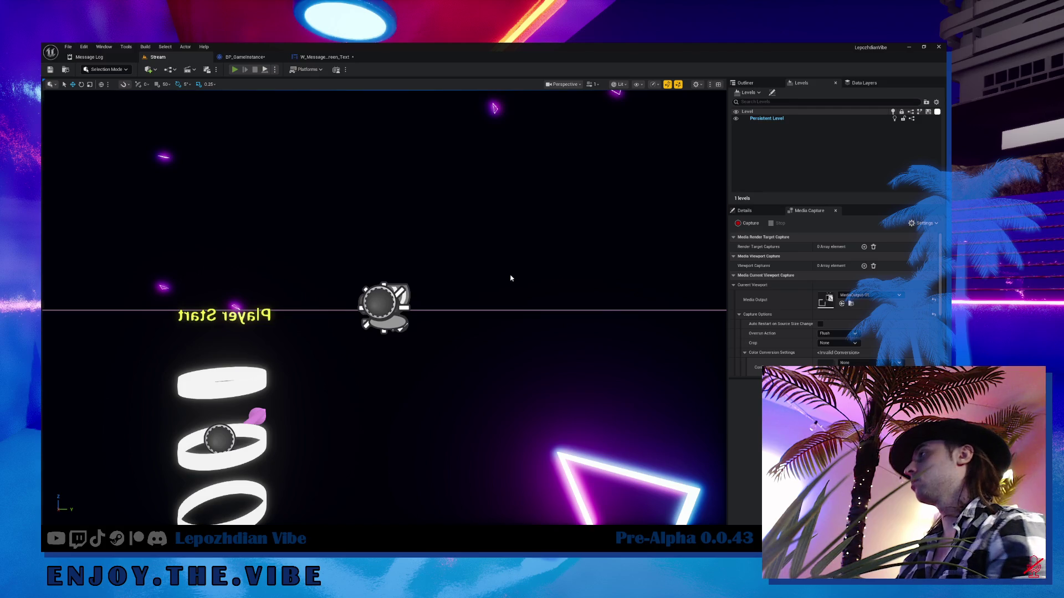
- Play the Stream level, free the mouse with Shift+F1, start Media Capture, then stop with Esc
key("alt+p")
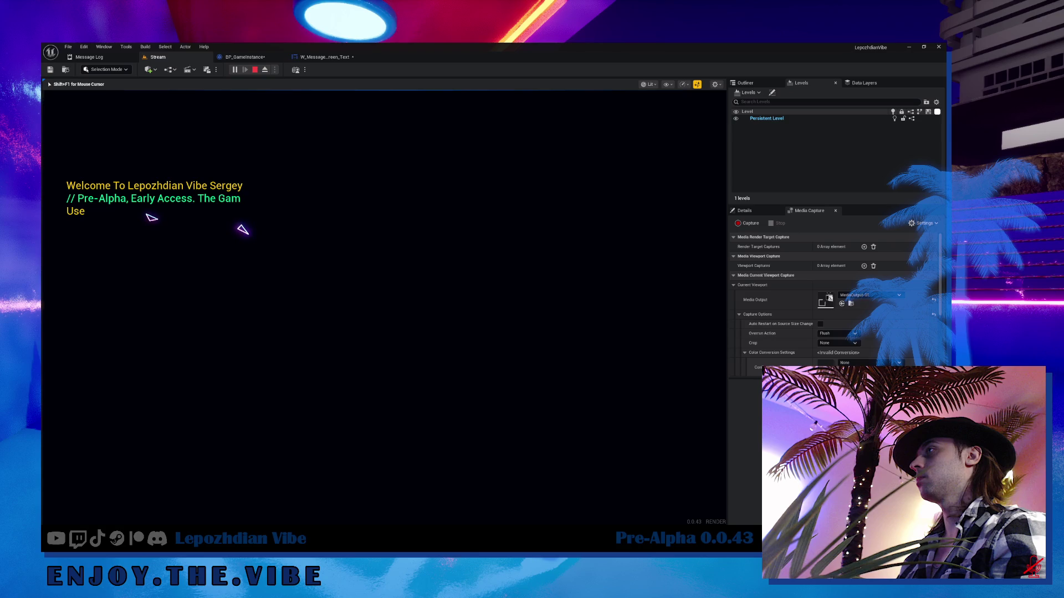
key("shift+F1")
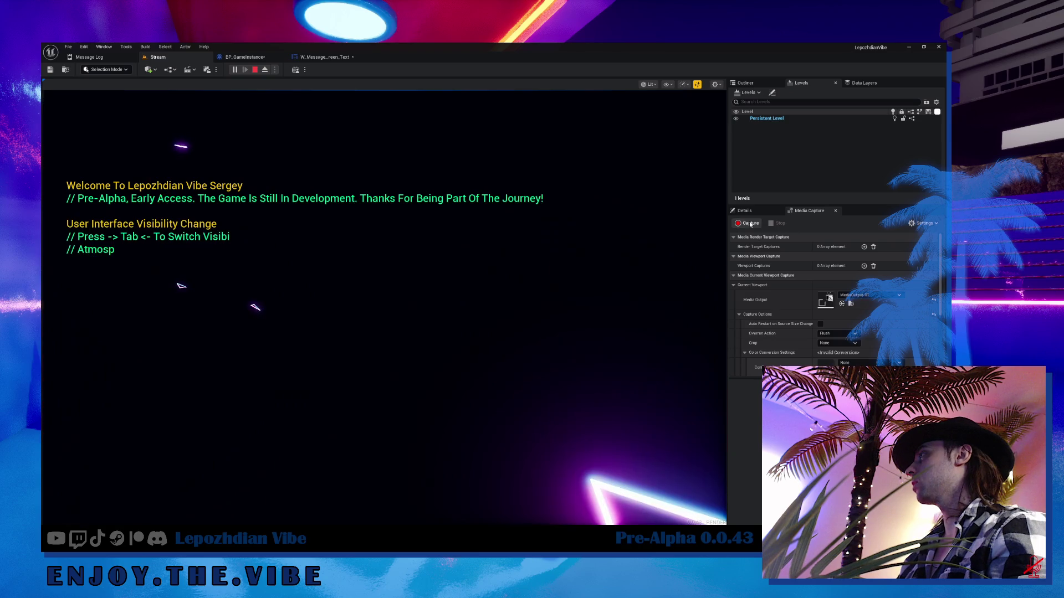
left_click(750, 224)
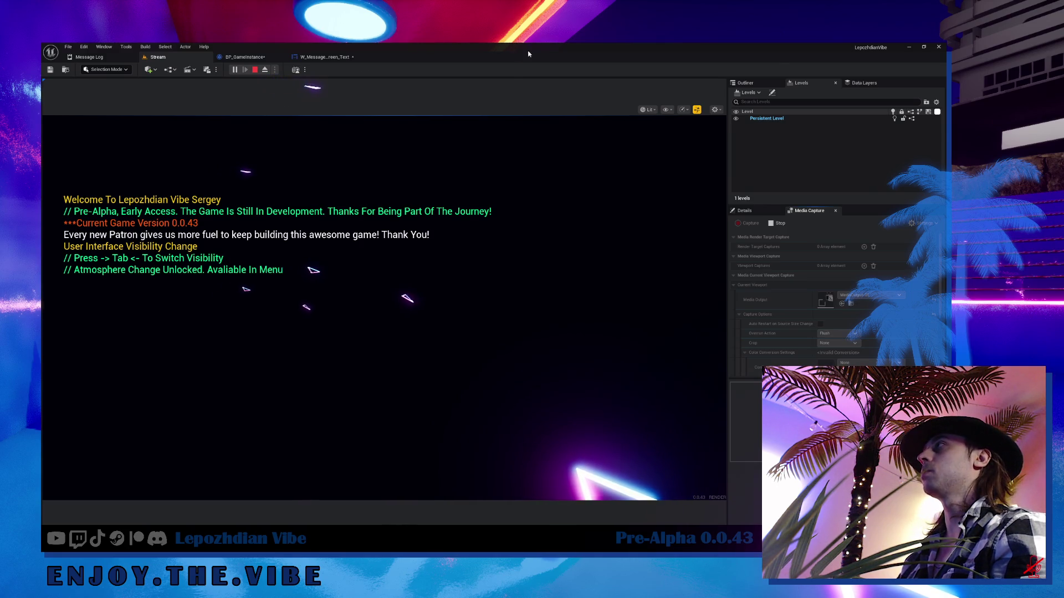
key("Escape")
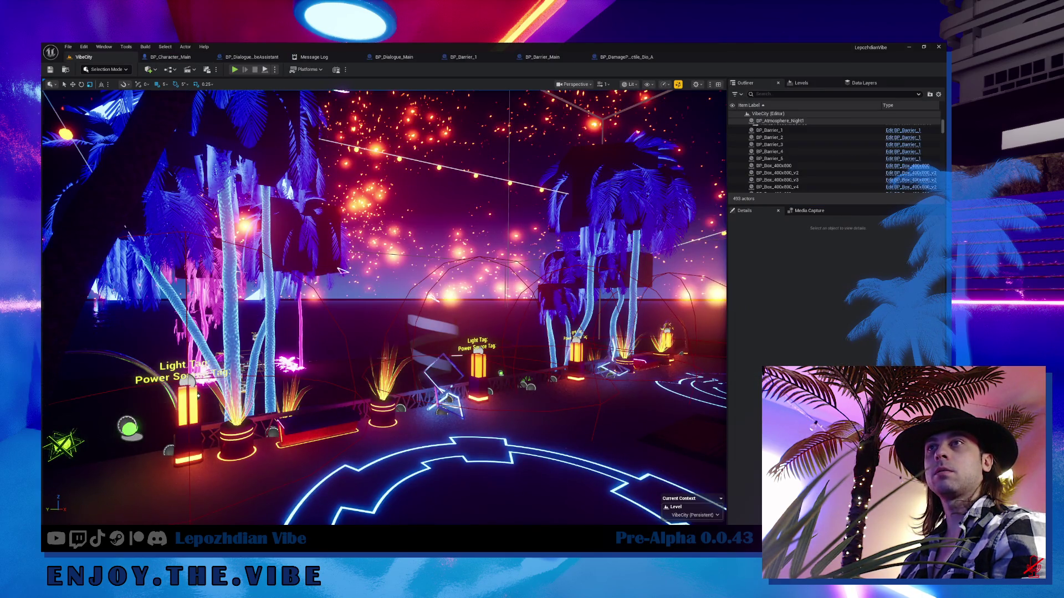
- Minimize the Unreal Editor window to reveal the Obsidian version 0.0.43 notes
scroll(342, 270, "up", 2)
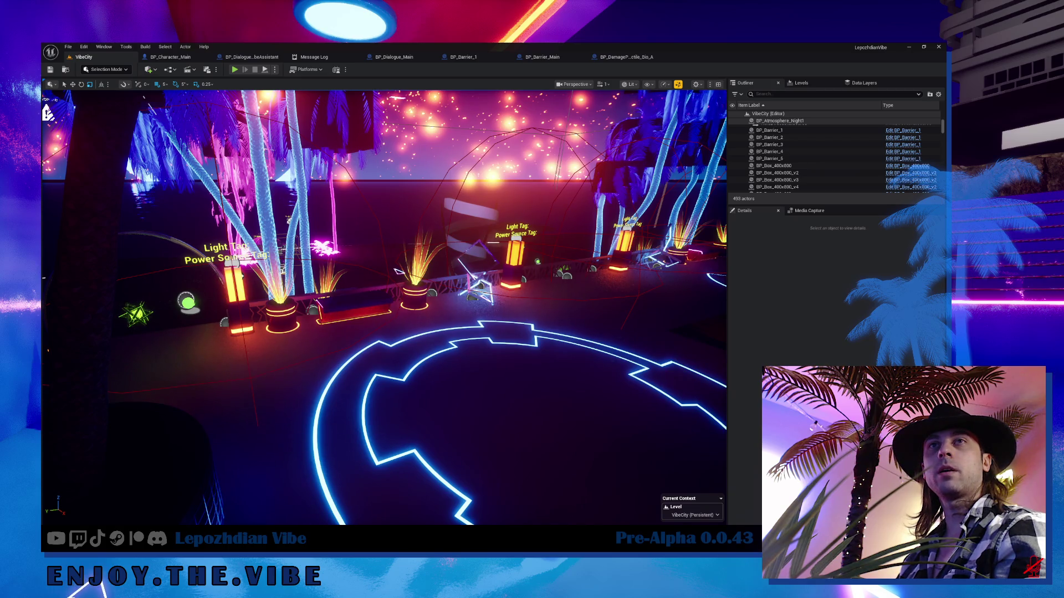
left_click(908, 48)
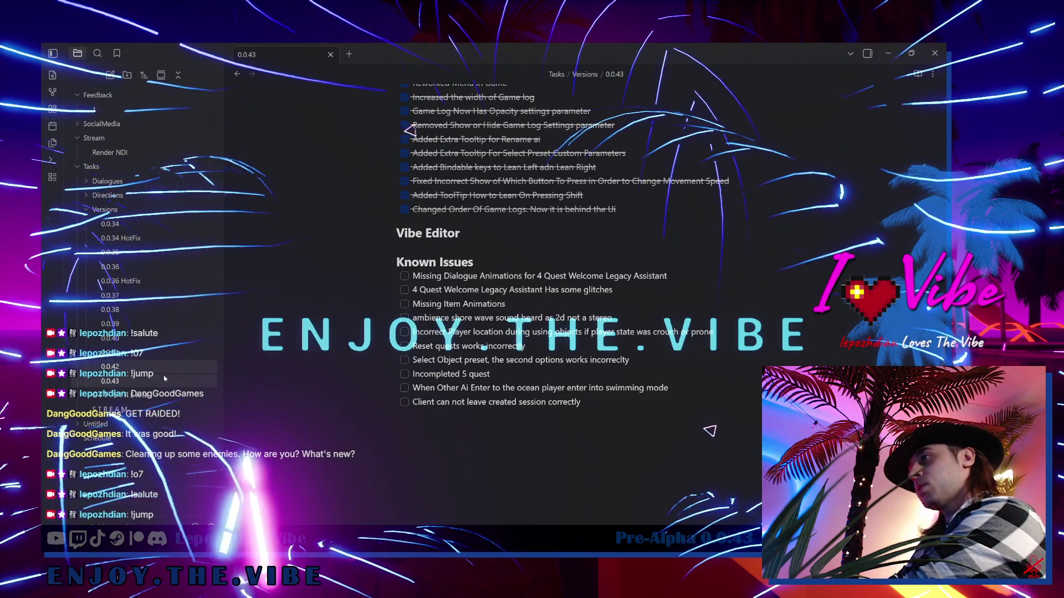
- View the 0.0.42 note, return to the 0.0.43 note, then switch back to the Unreal Editor
mouse_move(164, 379)
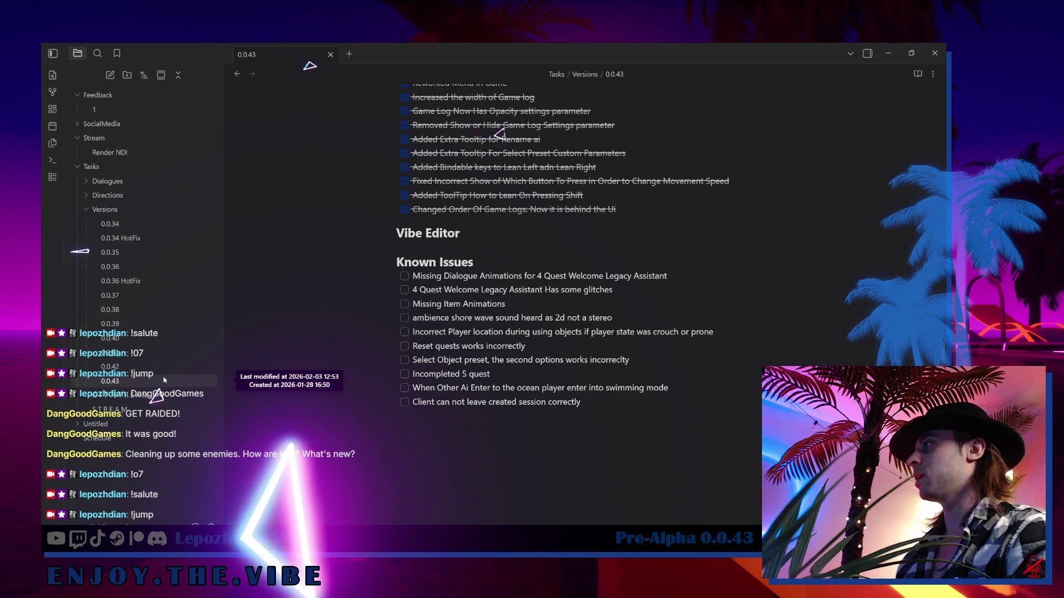
left_click(531, 209)
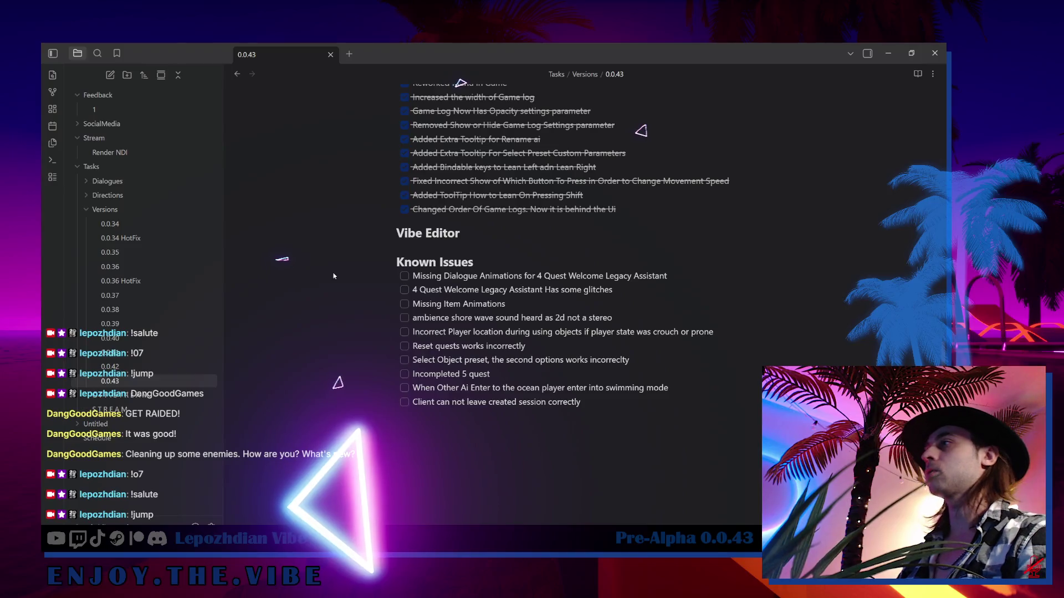
left_click(129, 370)
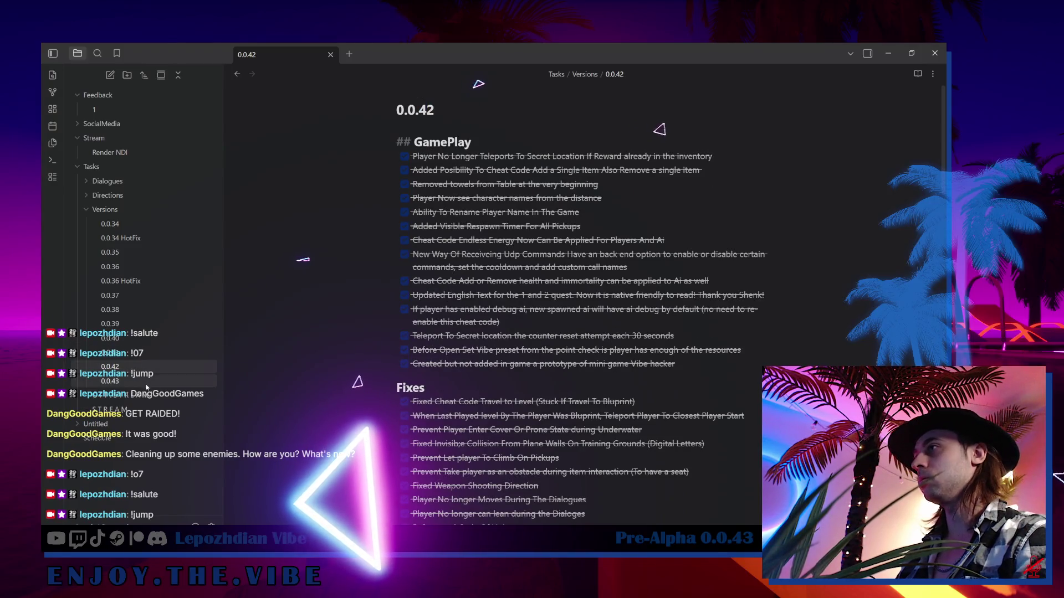
left_click(147, 384)
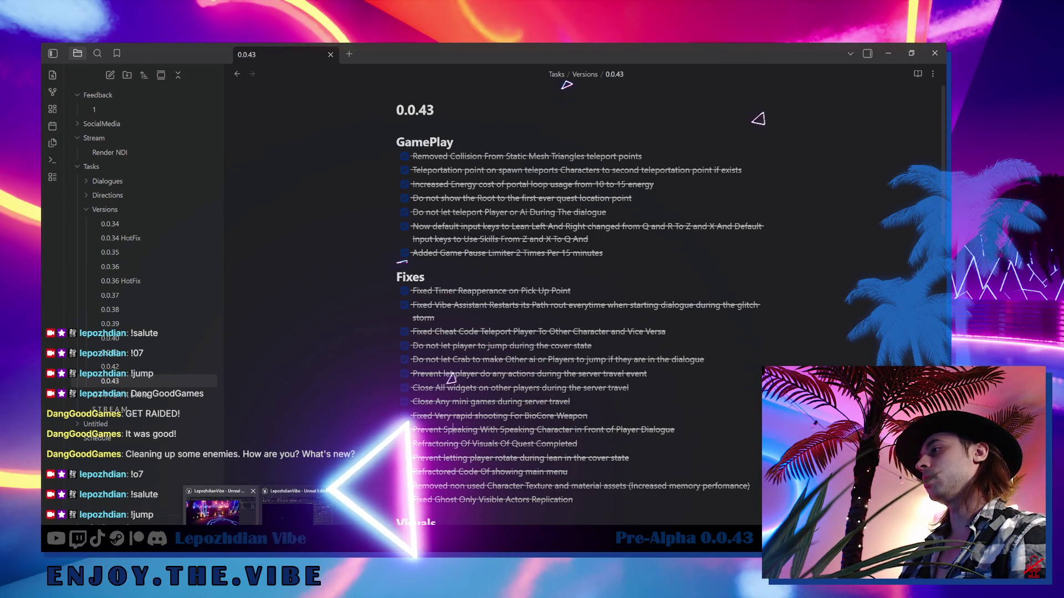
left_click(220, 507)
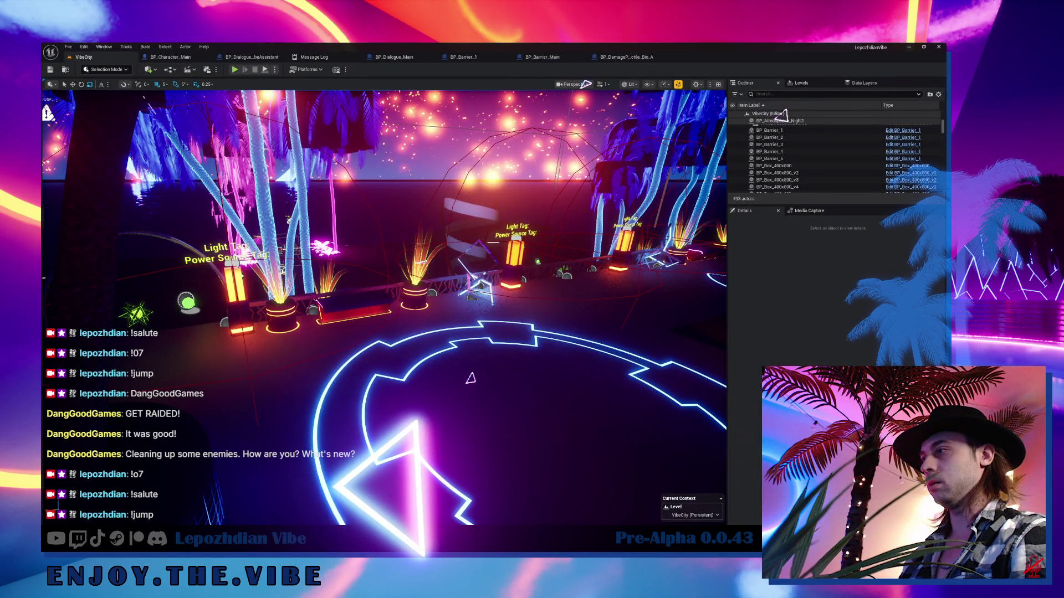
- Bring up Task Manager's Processes list with Ctrl+Shift+Esc to check CPU and memory
key("ctrl+shift+Escape")
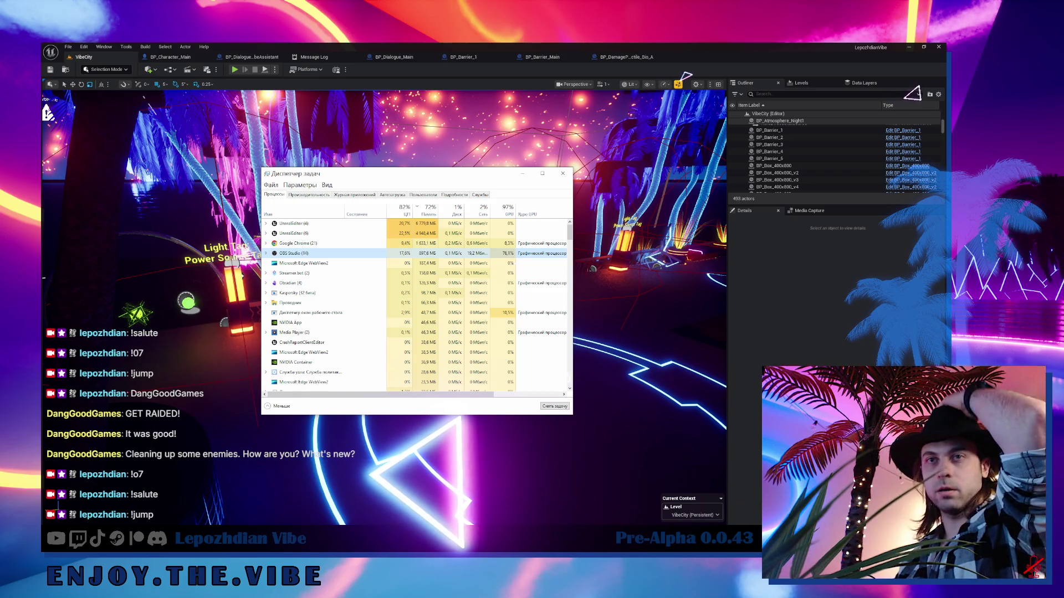
- Dismiss Task Manager and fly the viewport camera over to the neon stairs
left_click(576, 377)
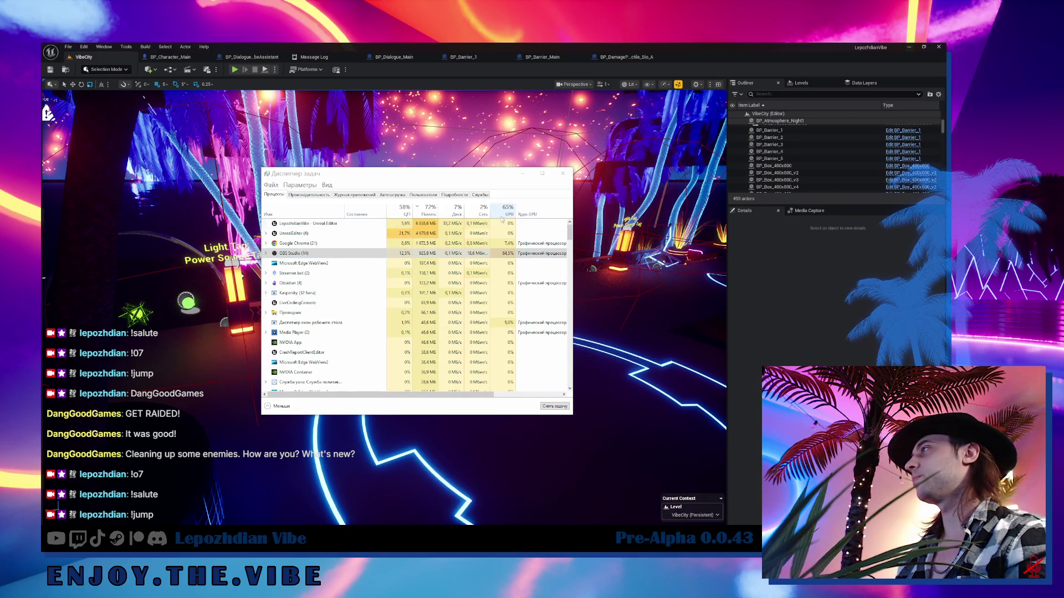
mouse_move(610, 233)
left_mouse_down()
mouse_move(499, 243)
mouse_move(443, 222)
mouse_move(443, 233)
mouse_move(399, 244)
mouse_move(261, 101)
left_mouse_up()
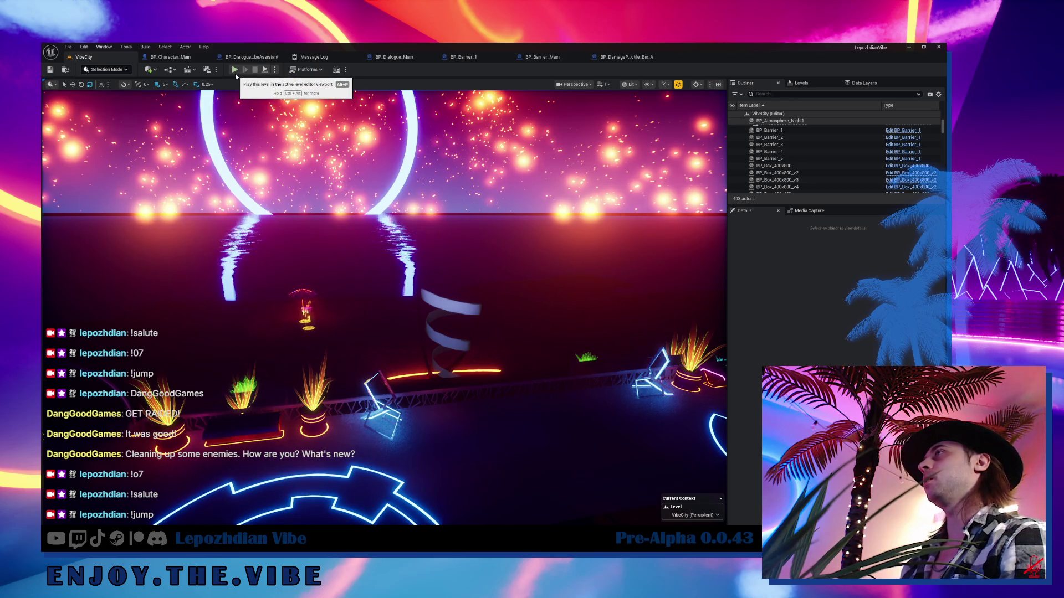
- Start a Play In Editor session of the VibeCity level with Alt+P
key("alt+p")
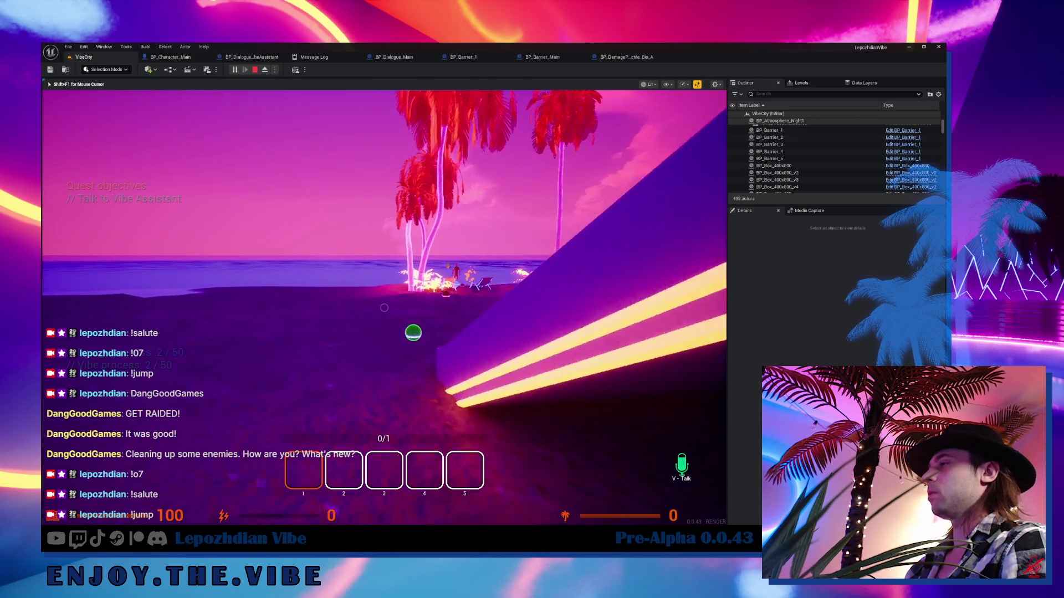
- Walk toward the beach and add a VibeSwitcher item from the Cheat Codes page
key("w")
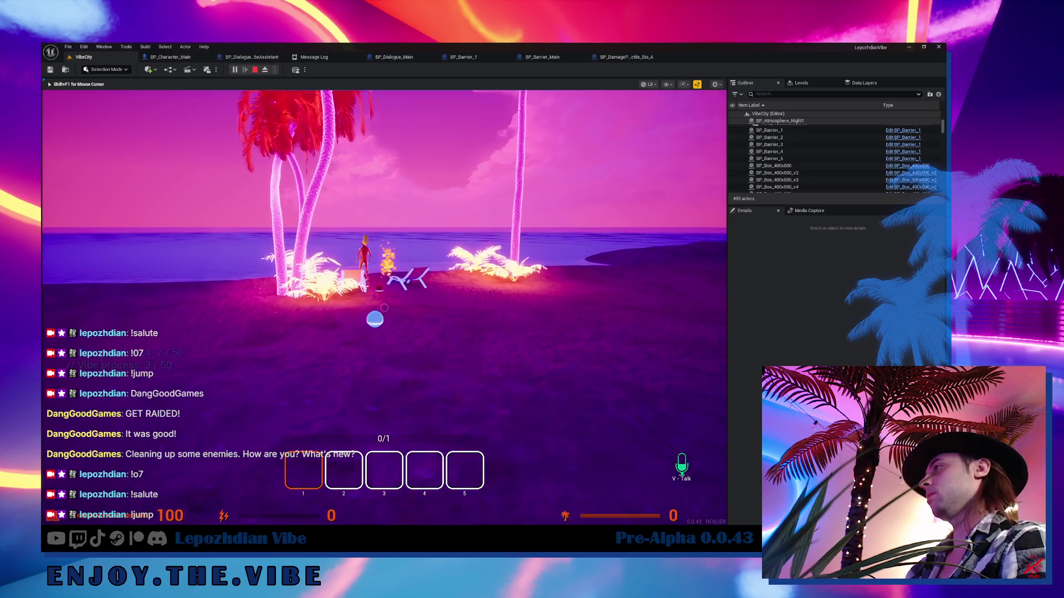
key("Escape")
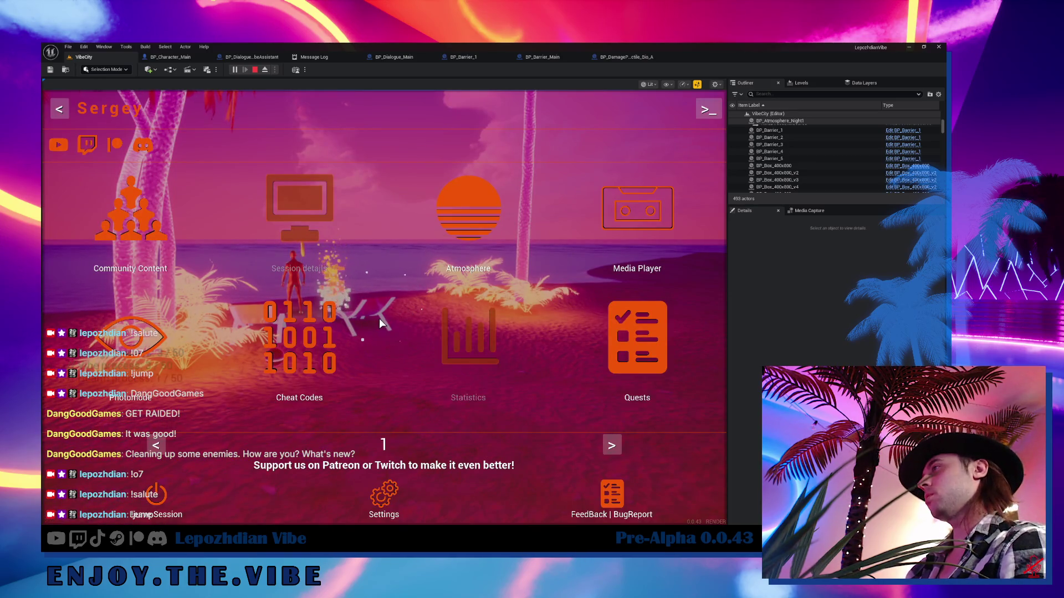
left_click(344, 362)
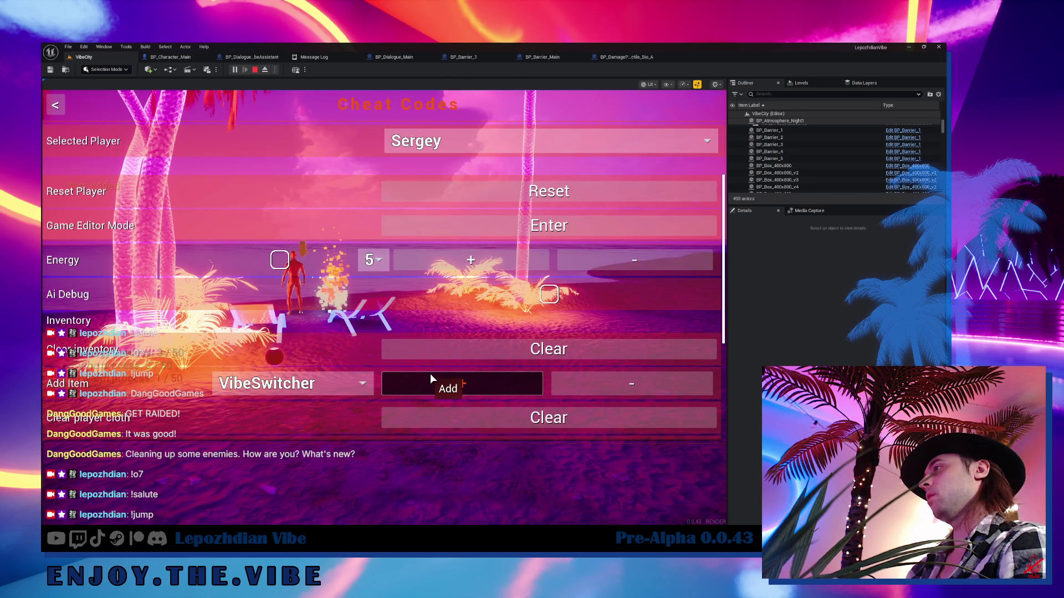
key("Escape")
key("Escape")
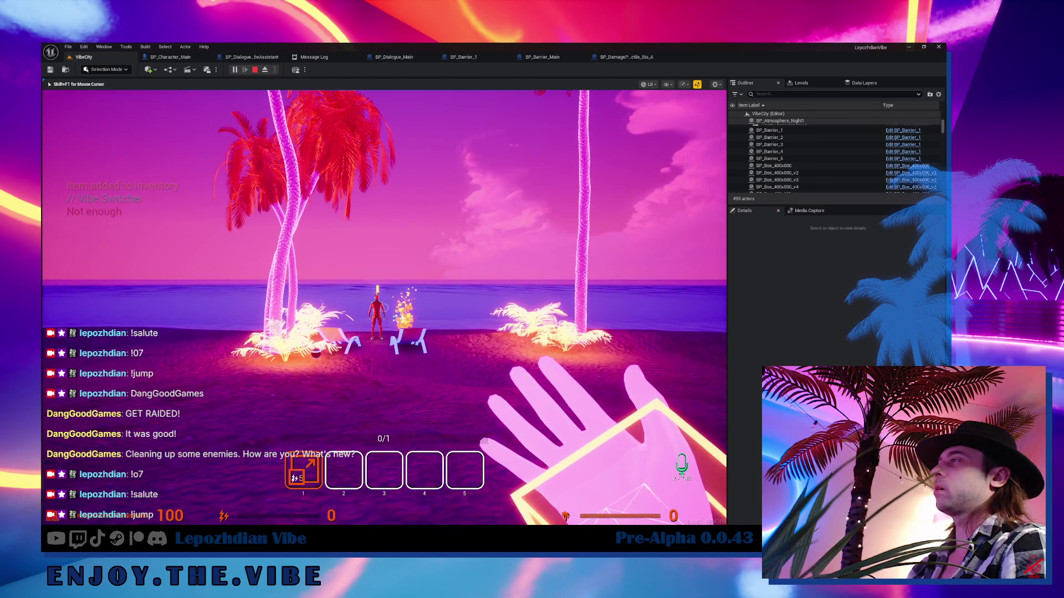
- Reopen Cheat Codes and turn on Infinite Energy
key("Escape")
left_click(300, 333)
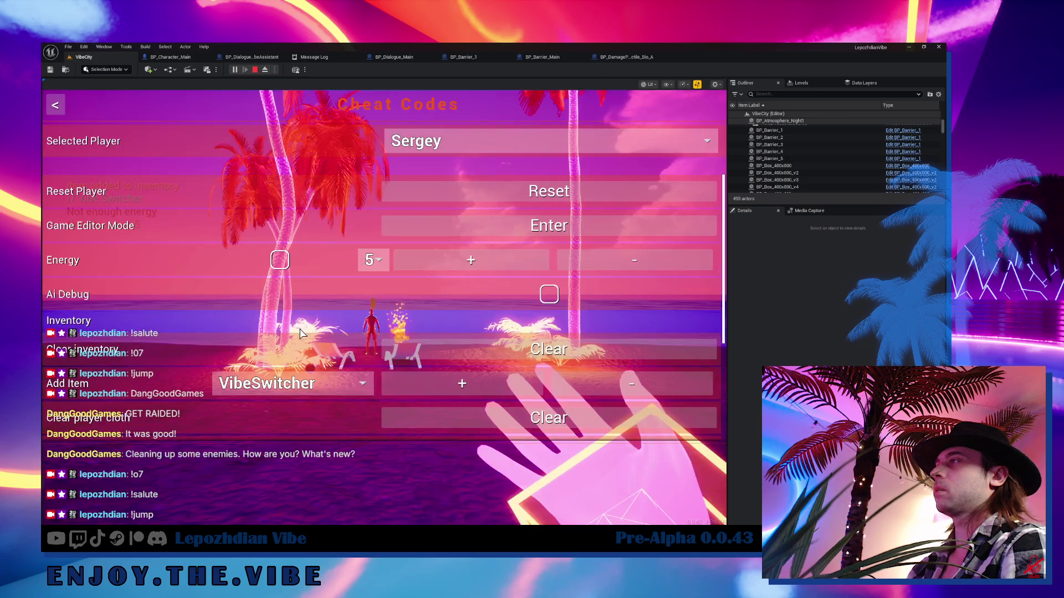
left_click(271, 259)
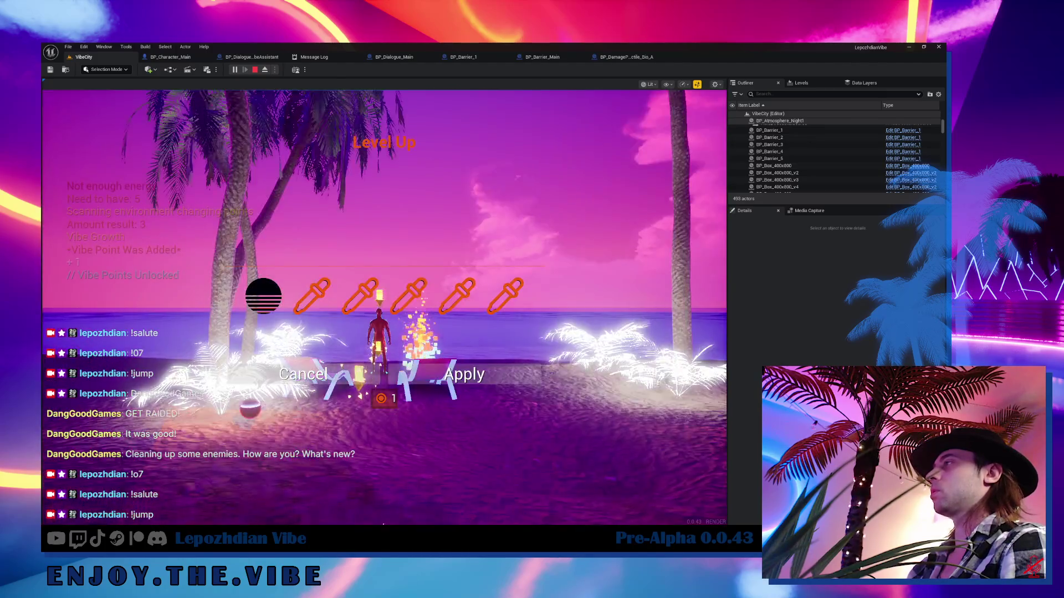
- Choose the palm colour upgrade and set BarkColor to blue and LeavesColor to bright green
left_click(518, 298)
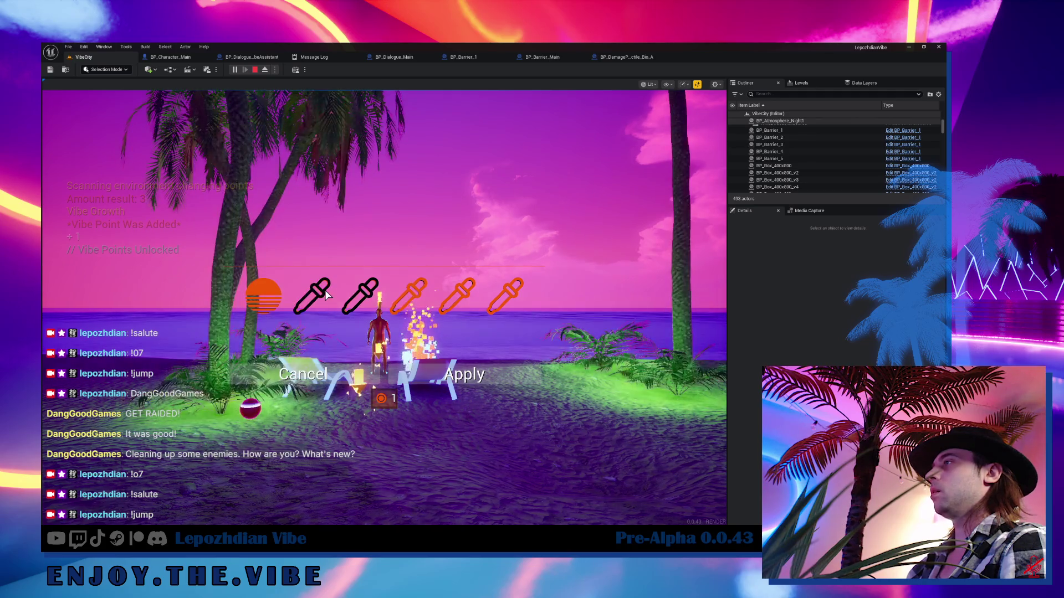
left_click(267, 295)
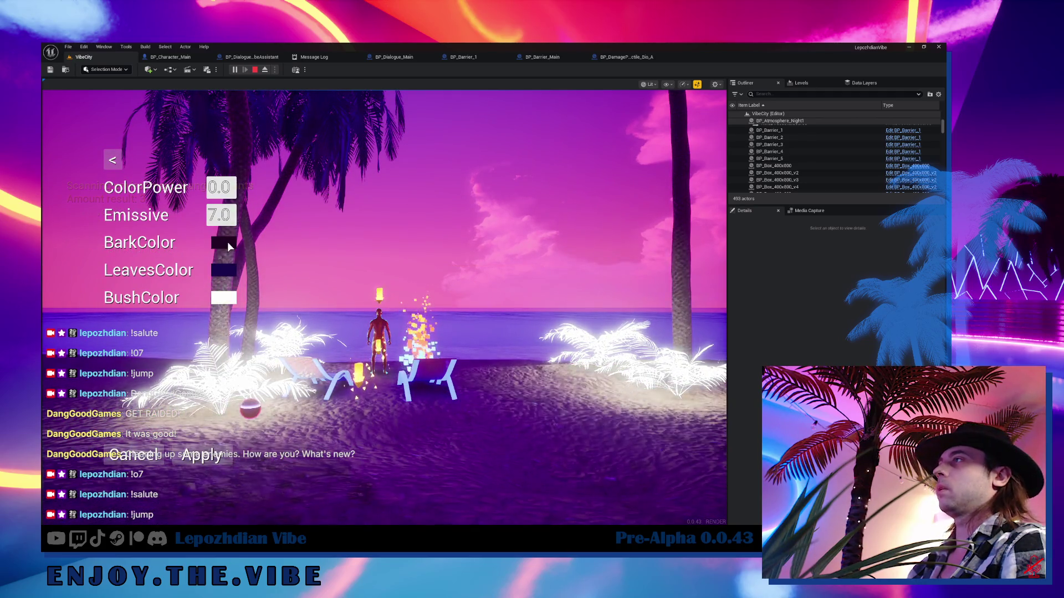
left_click(227, 242)
left_click(528, 245)
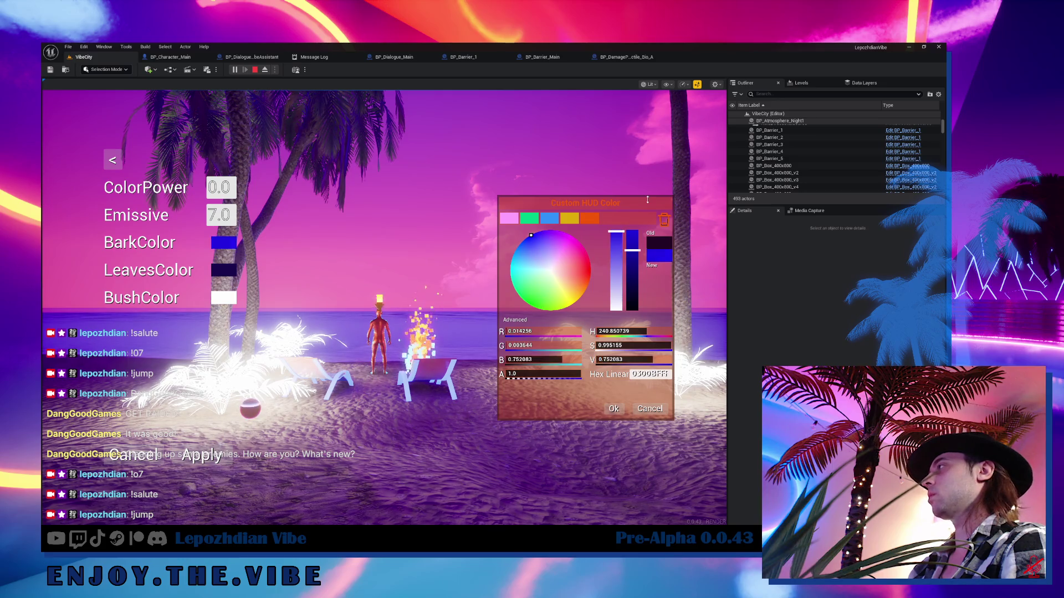
left_click(613, 408)
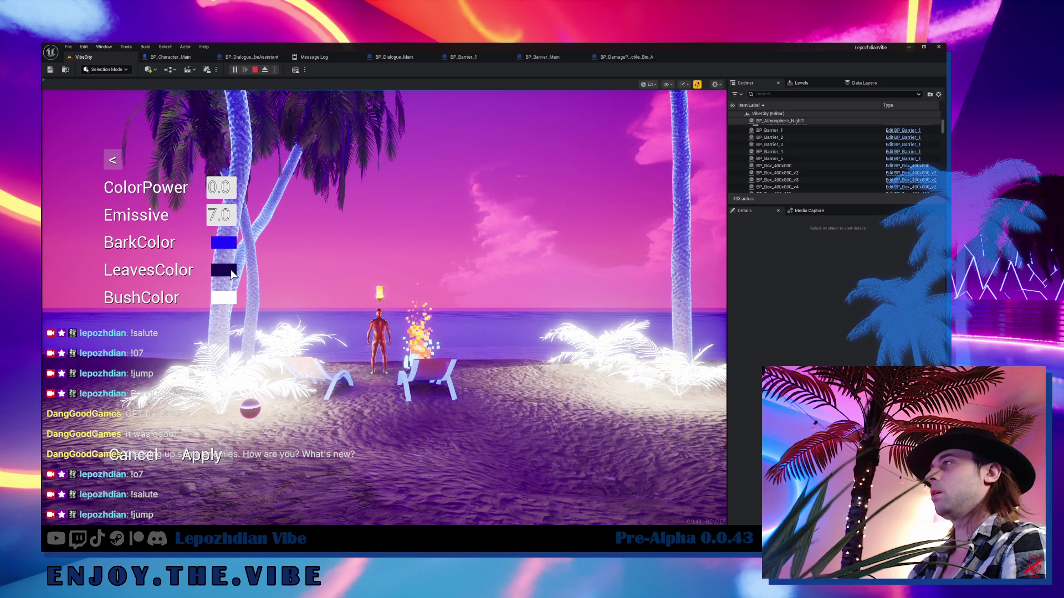
left_click(228, 270)
left_click(530, 304)
left_click_drag(640, 264, 640, 184)
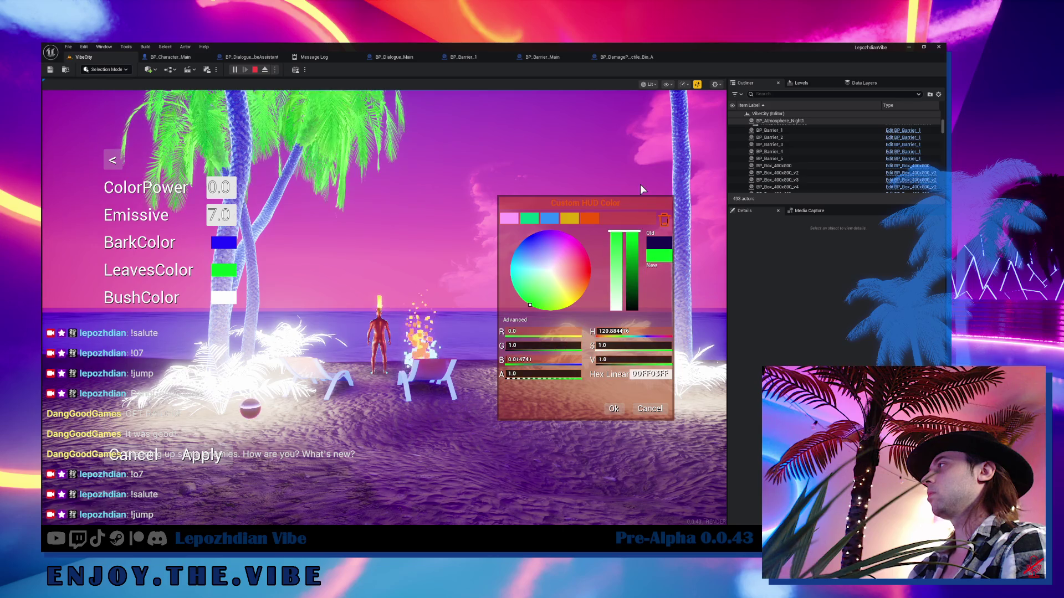
left_click(613, 409)
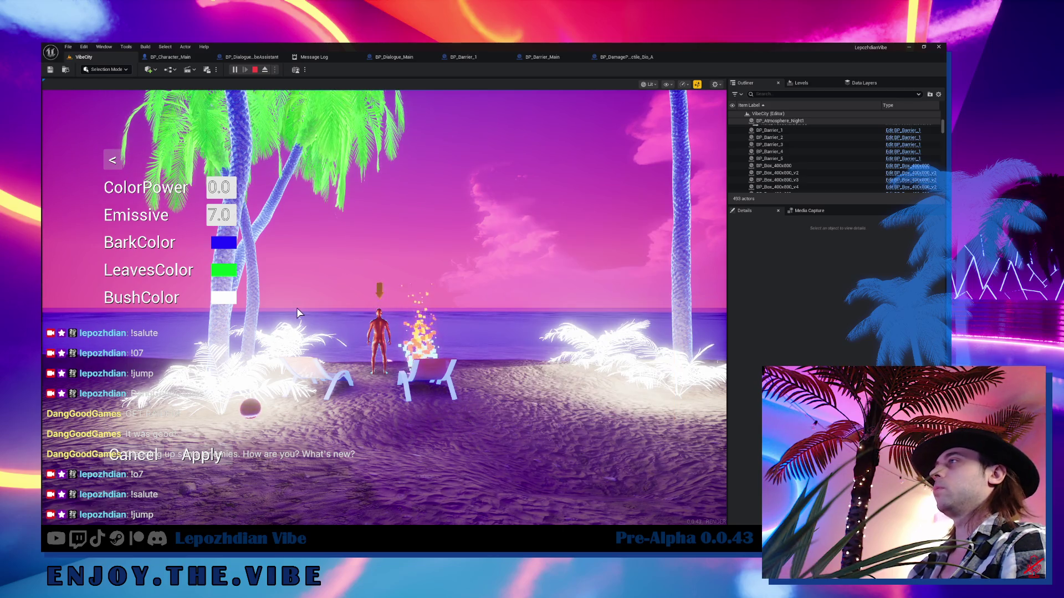
- Set BushColor to bright green, apply the upgrade, and bring up the in-game menu
left_click(227, 300)
left_click_drag(560, 260, 524, 307)
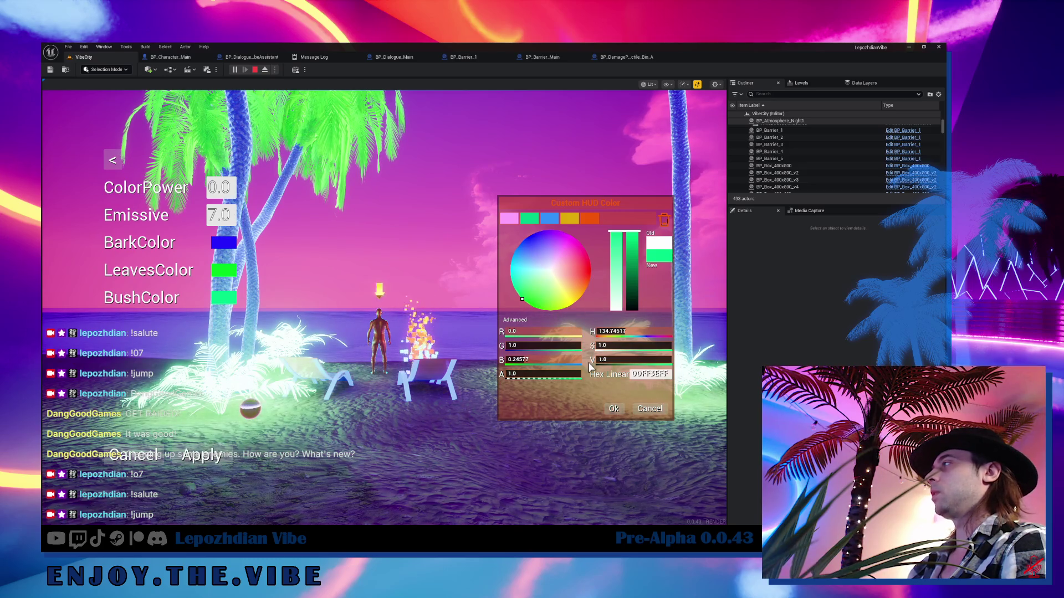
left_click(613, 407)
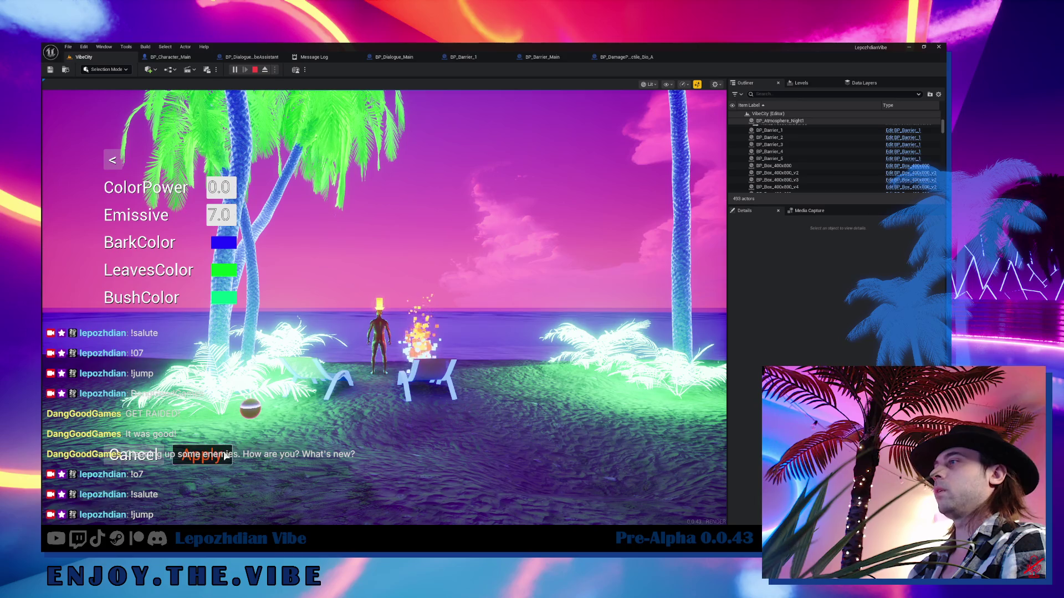
left_click(202, 455)
left_click(455, 374)
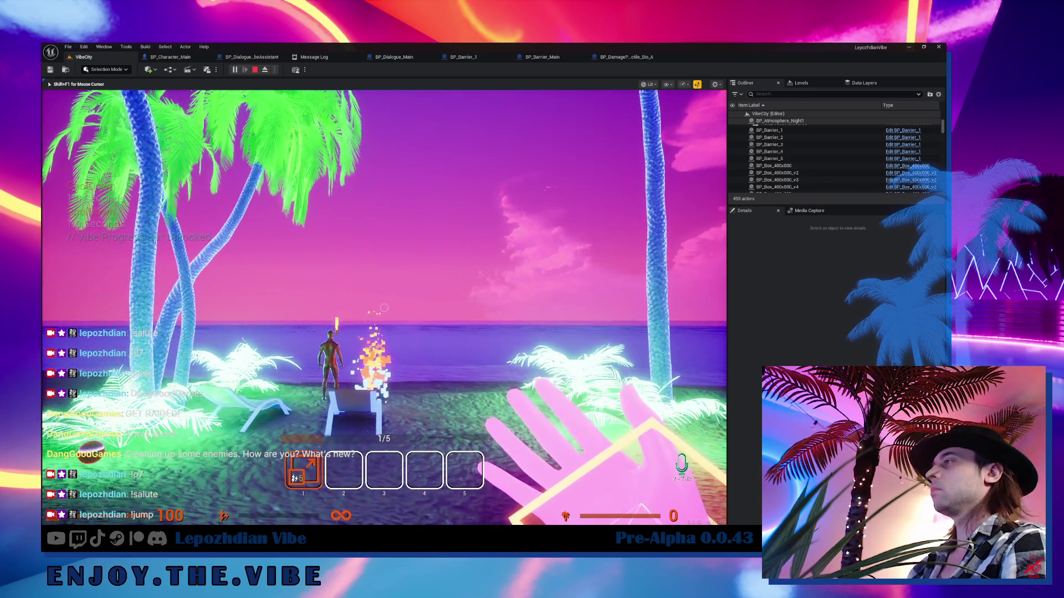
key("Escape")
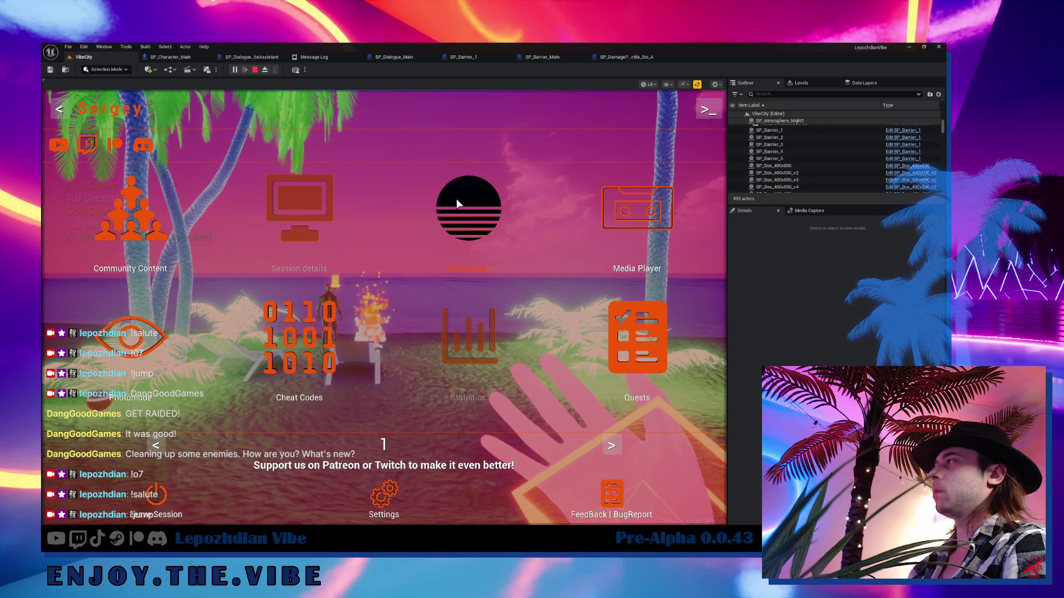
- Switch the game atmosphere to the Night1 preset
left_click(440, 242)
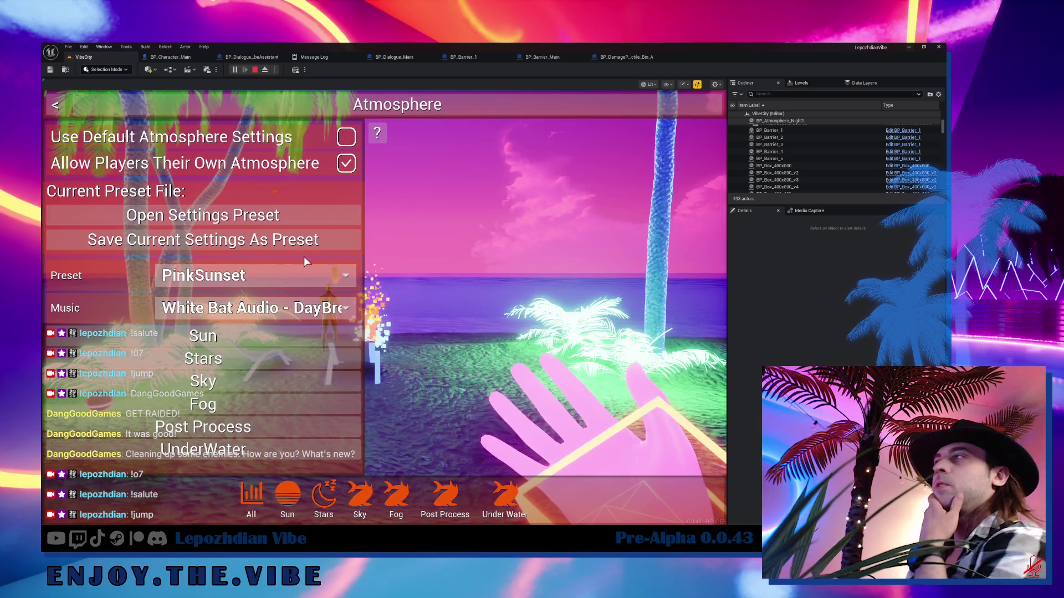
left_click(304, 275)
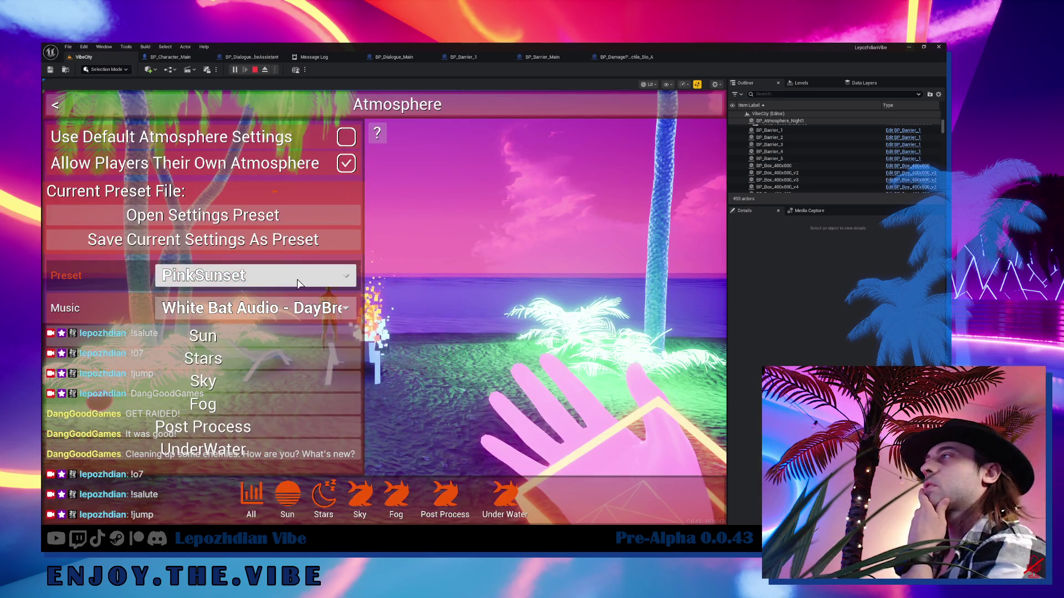
scroll(274, 420, "down", 2)
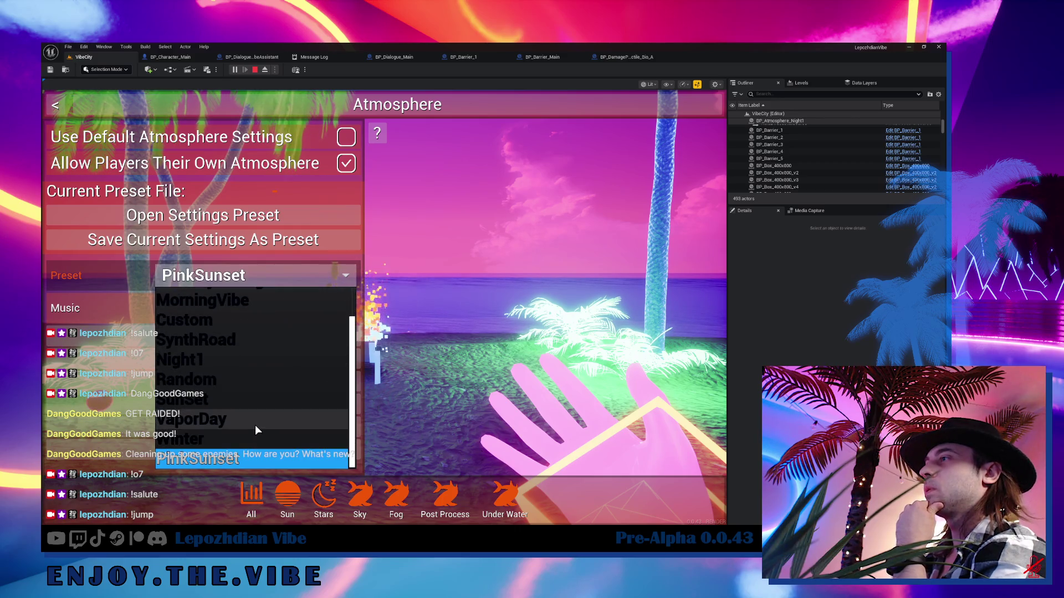
scroll(237, 397, "up", 1)
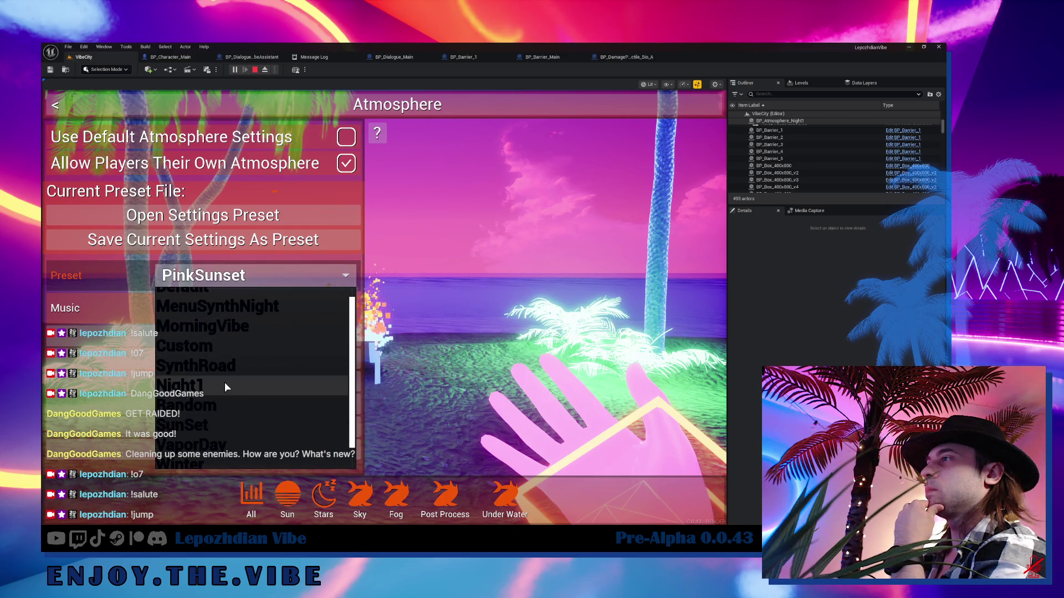
left_click(225, 381)
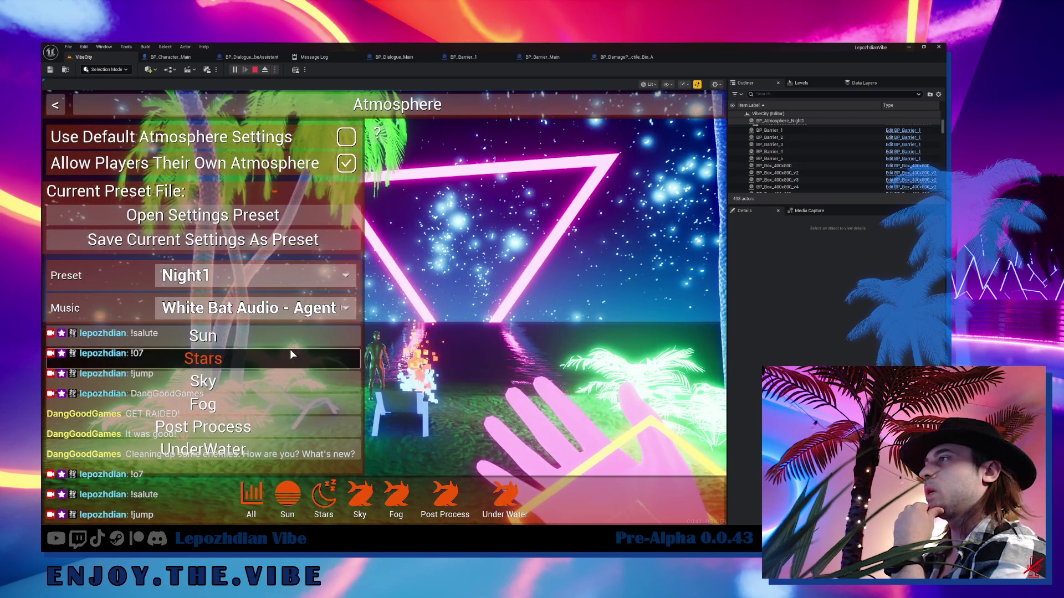
- Cycle through the sun types and settle on Sun Type 5
left_click(278, 334)
left_click(344, 463)
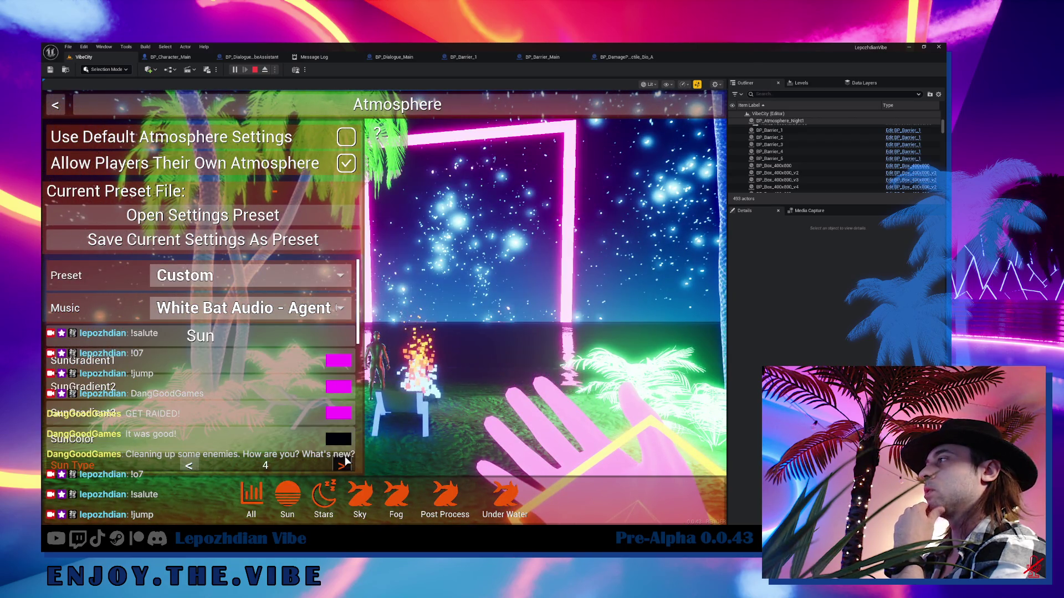
left_click(344, 463)
left_click(343, 463)
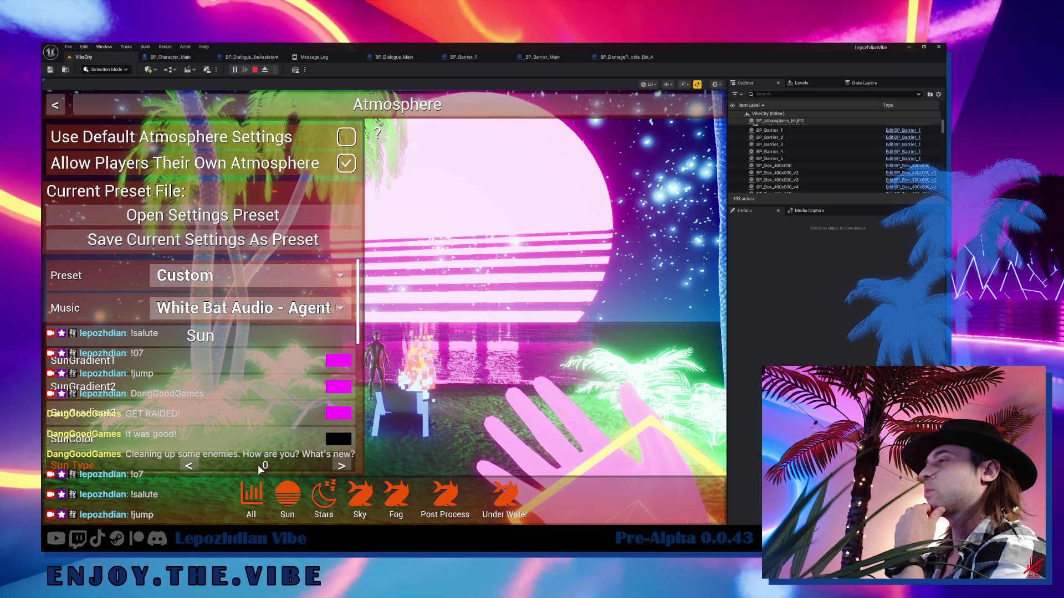
left_click(194, 466)
left_click(190, 466)
left_click(191, 466)
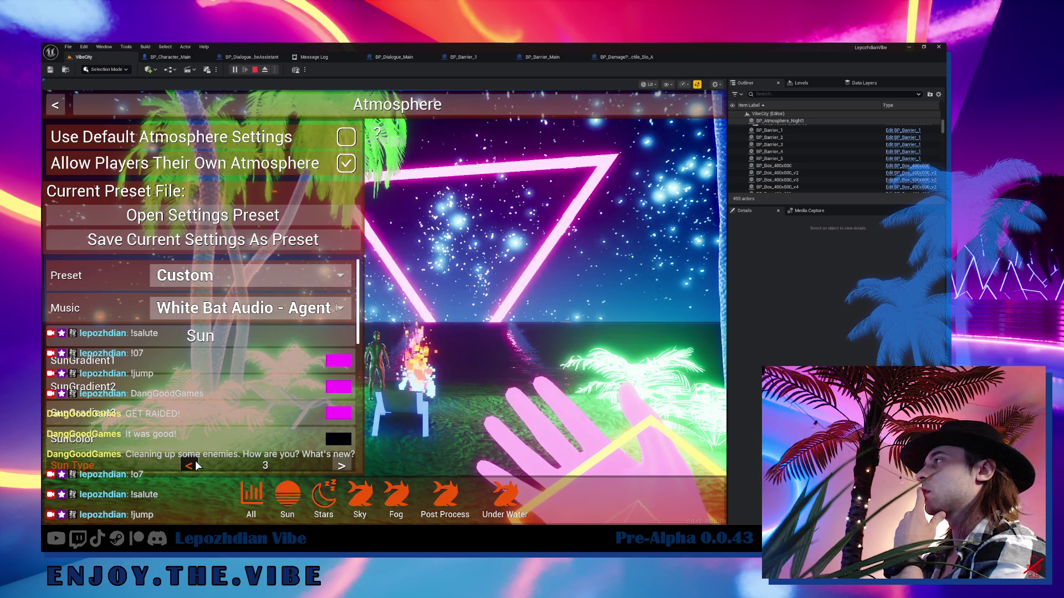
left_click(190, 466)
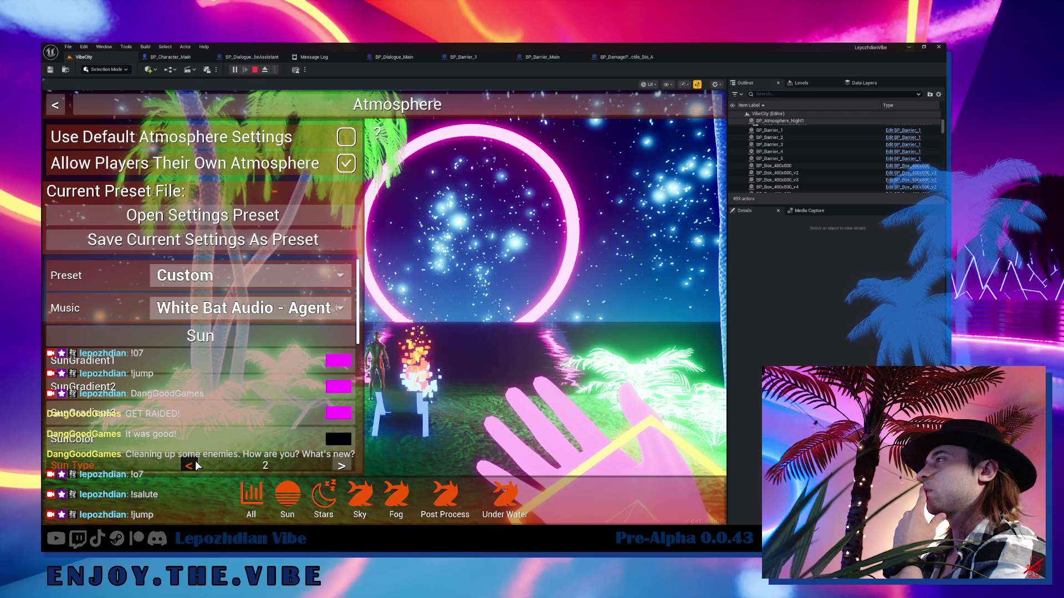
left_click(190, 466)
left_click(190, 466)
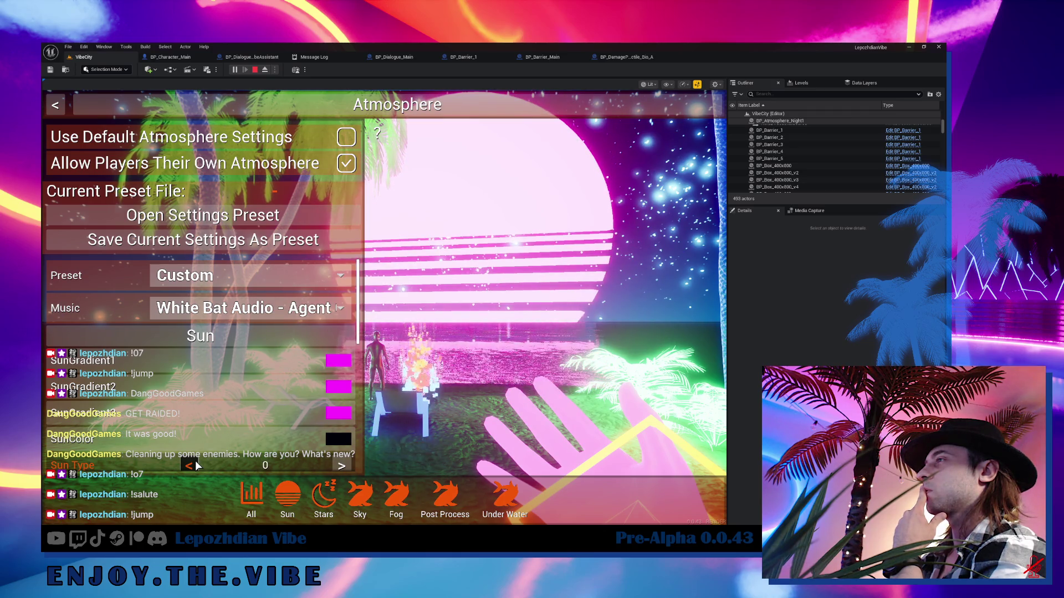
- Make SkyGradient2 a bright green in the sky settings, then leave the atmosphere menu
left_click(360, 499)
scroll(343, 332, "up", 3)
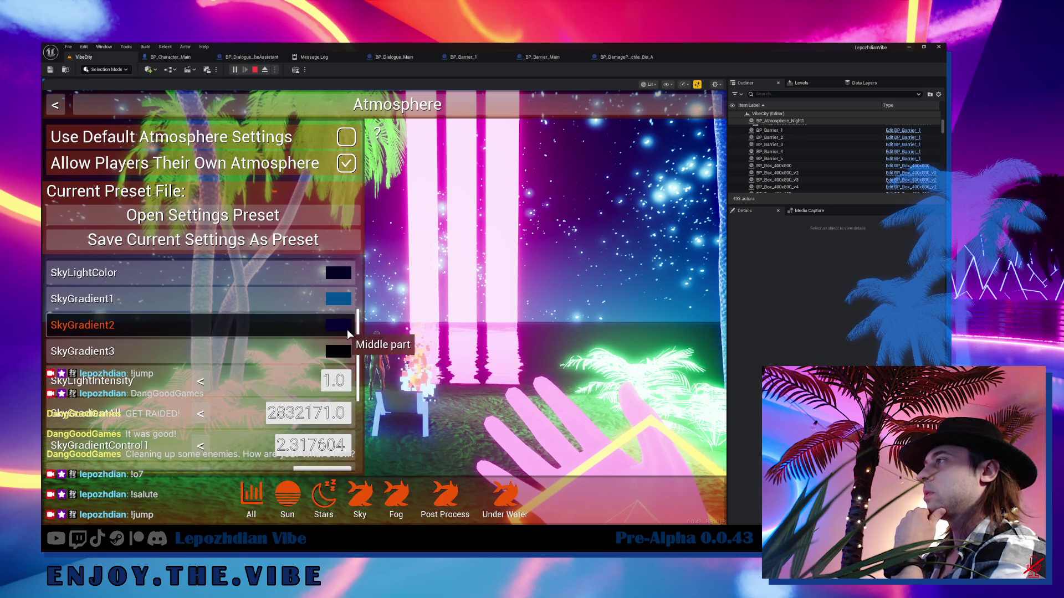
left_click(346, 327)
left_click(530, 304)
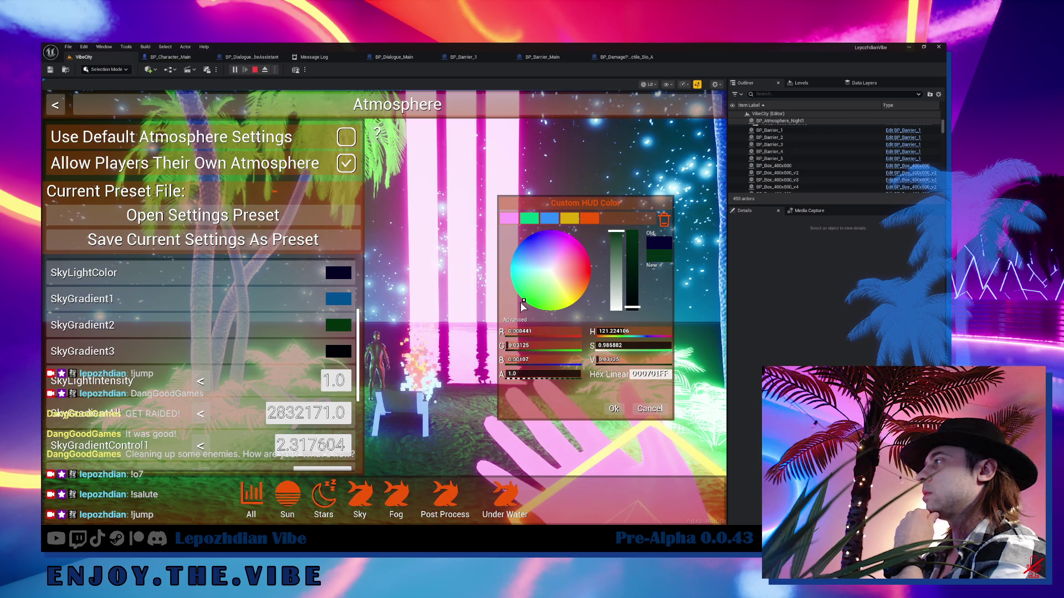
mouse_move(631, 306)
left_mouse_down()
mouse_move(640, 258)
mouse_move(643, 297)
left_mouse_up()
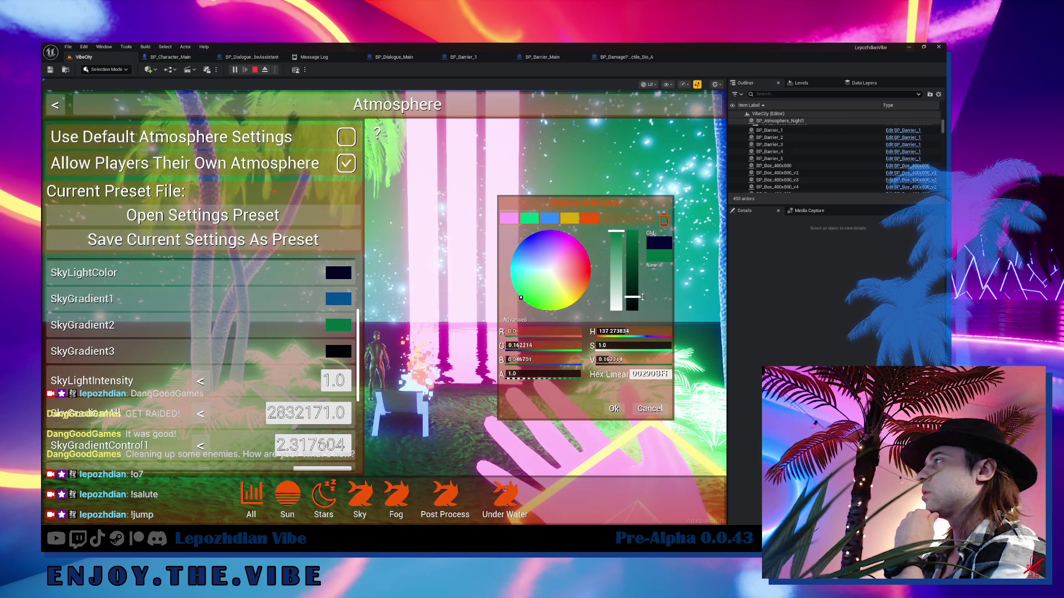
left_click(613, 409)
key("Escape")
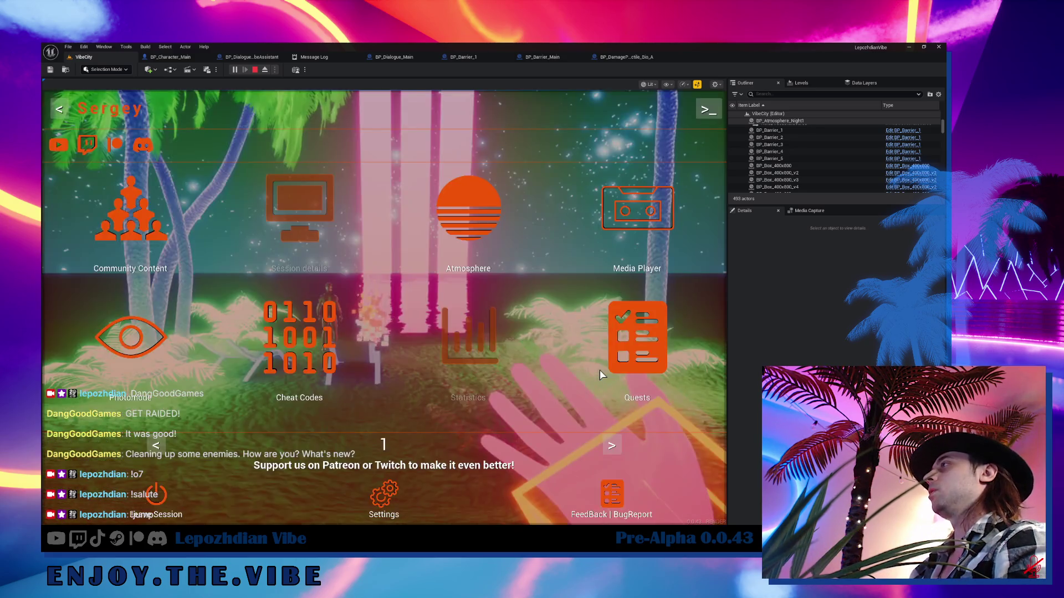
- Walk toward the staircase, then launch the Vibe Editor from page 2 of the in-game menu
key("Escape")
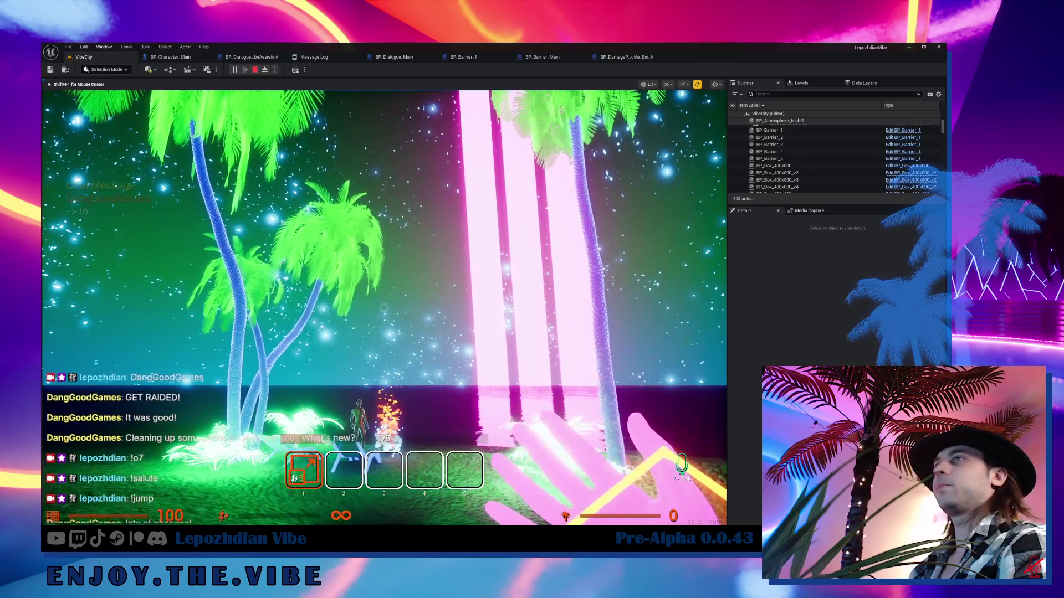
key("shift+F1")
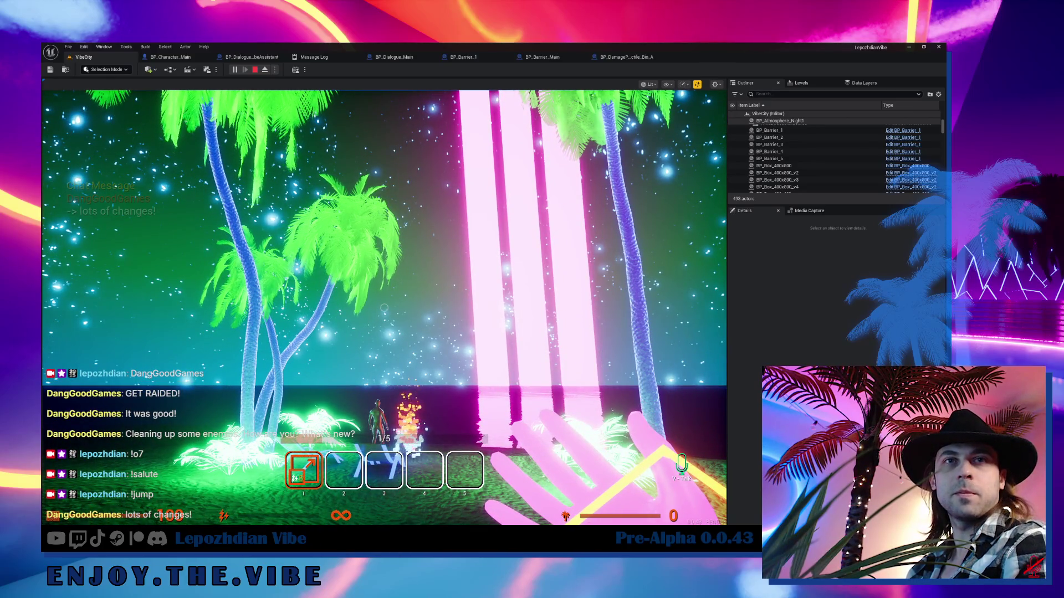
left_click(510, 315)
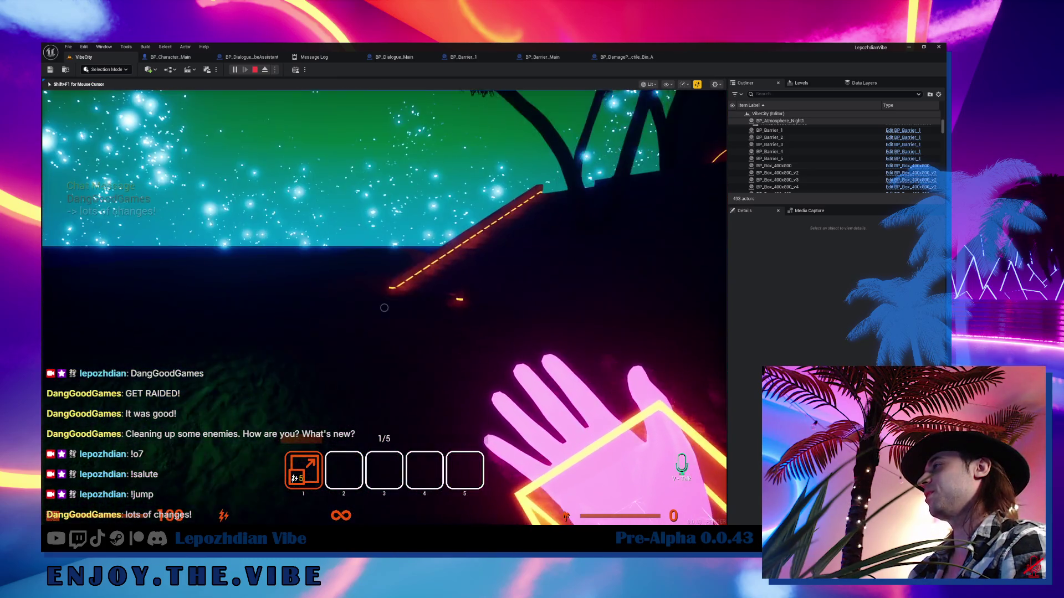
key("w")
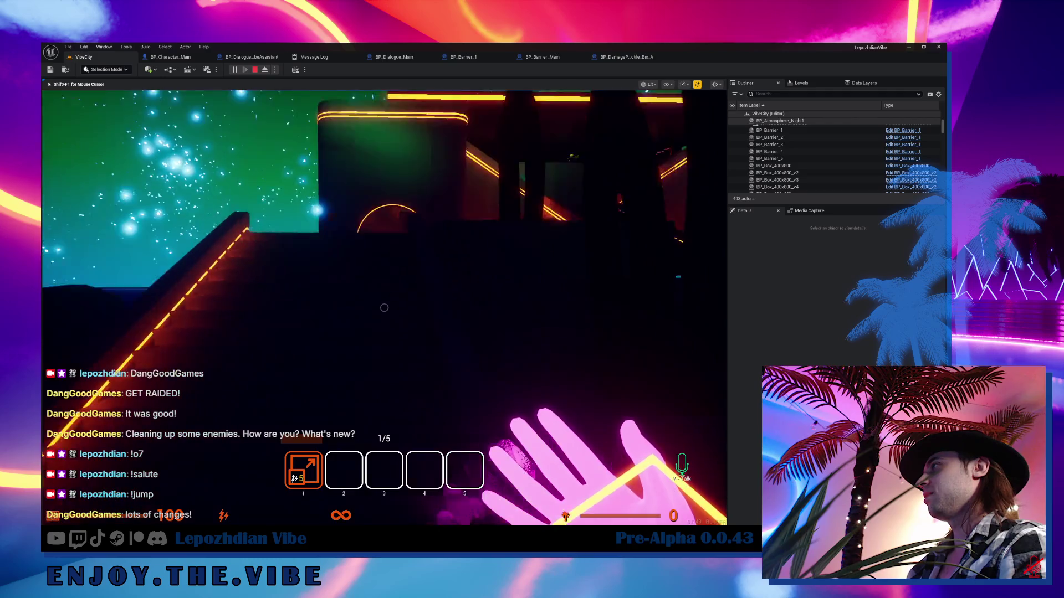
key("w")
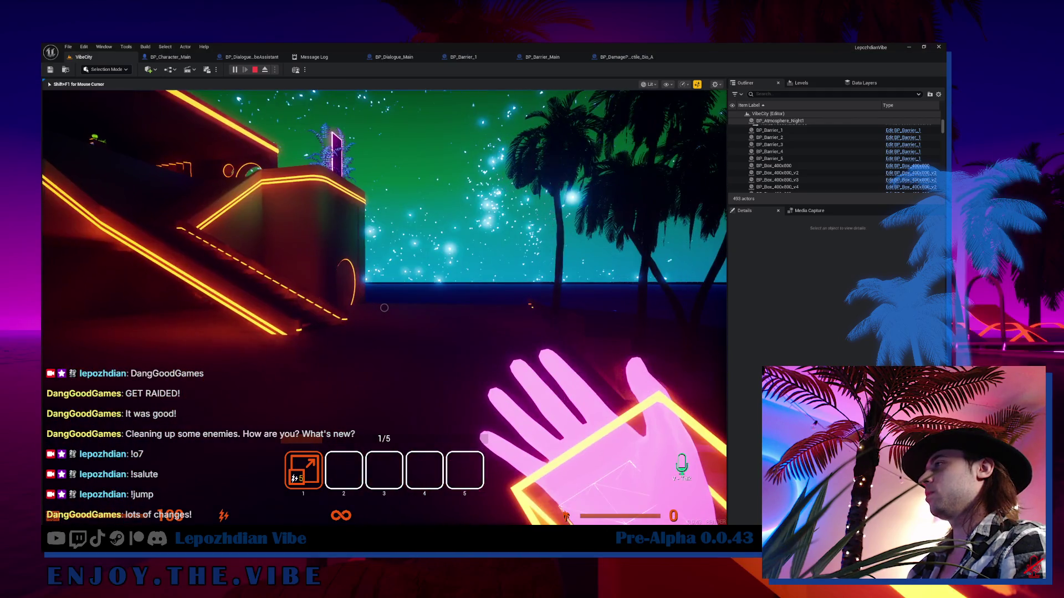
key("Tab")
left_click(620, 452)
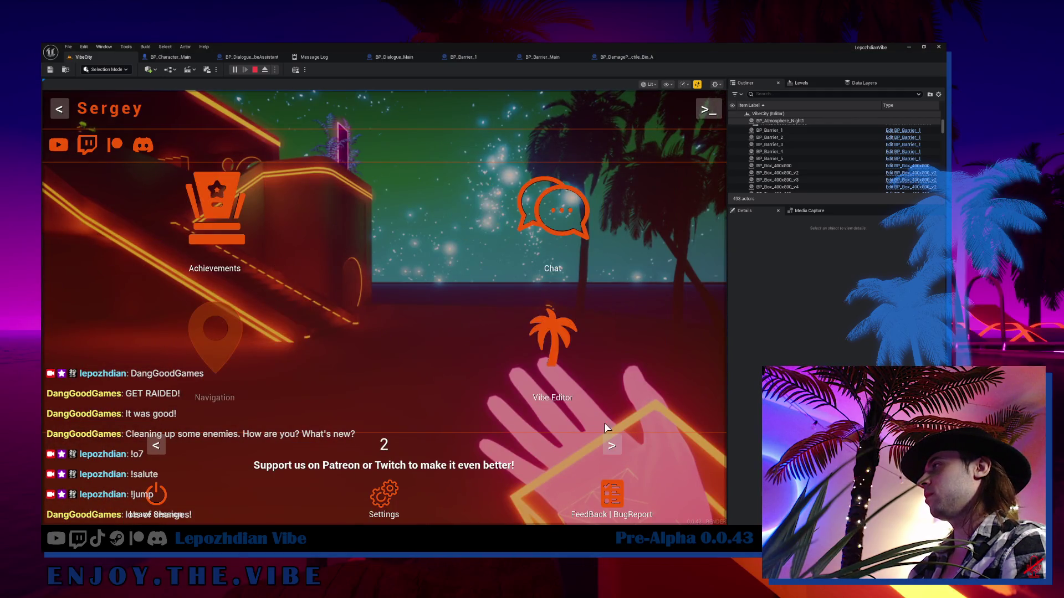
left_click(564, 331)
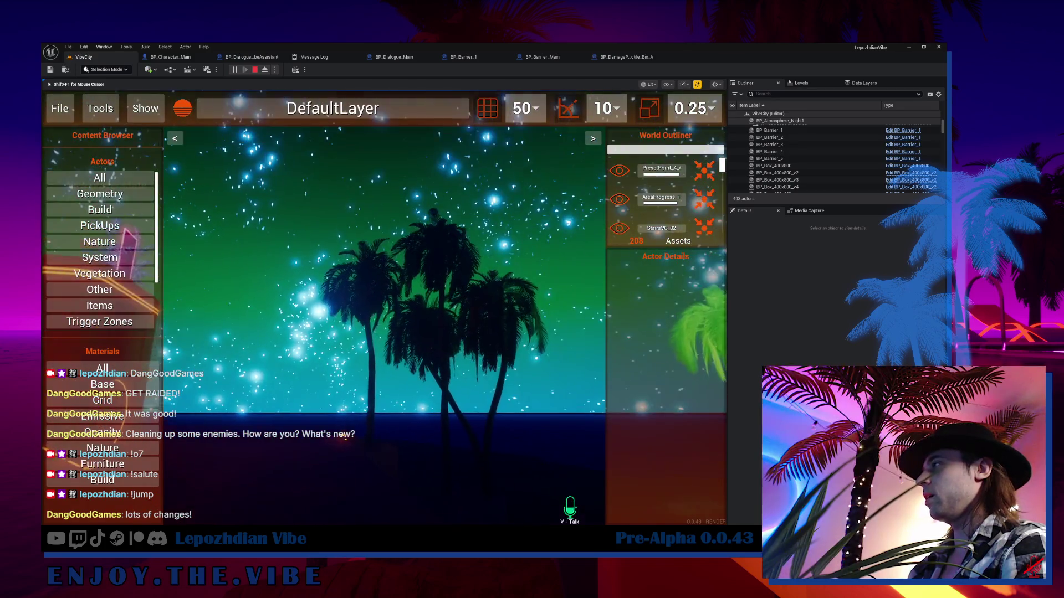
- Select the Box_400x802 block and apply the Grid_C material from the Grid category
left_click(345, 362)
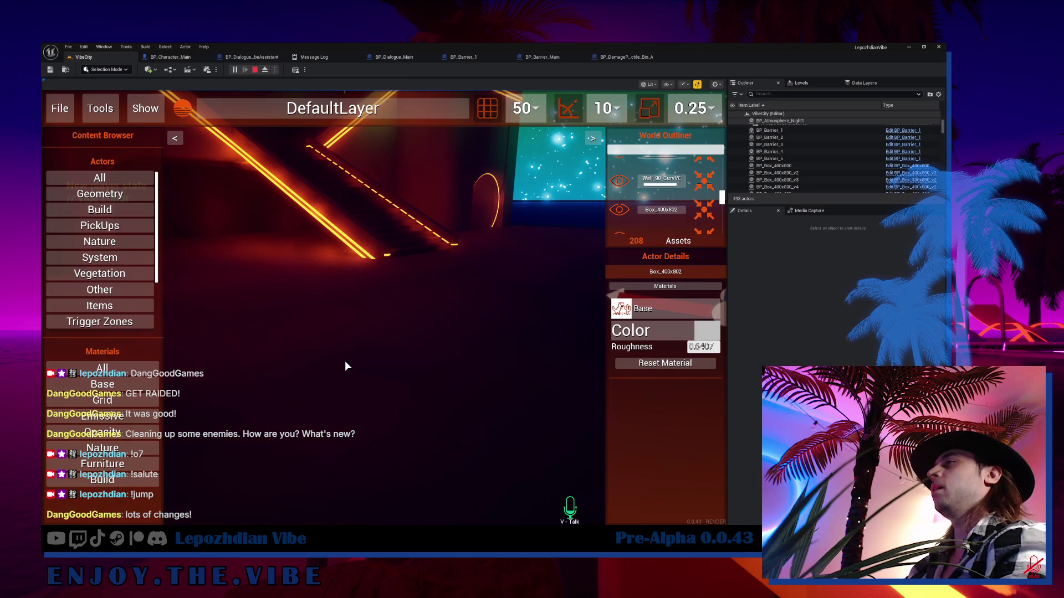
left_click(345, 361)
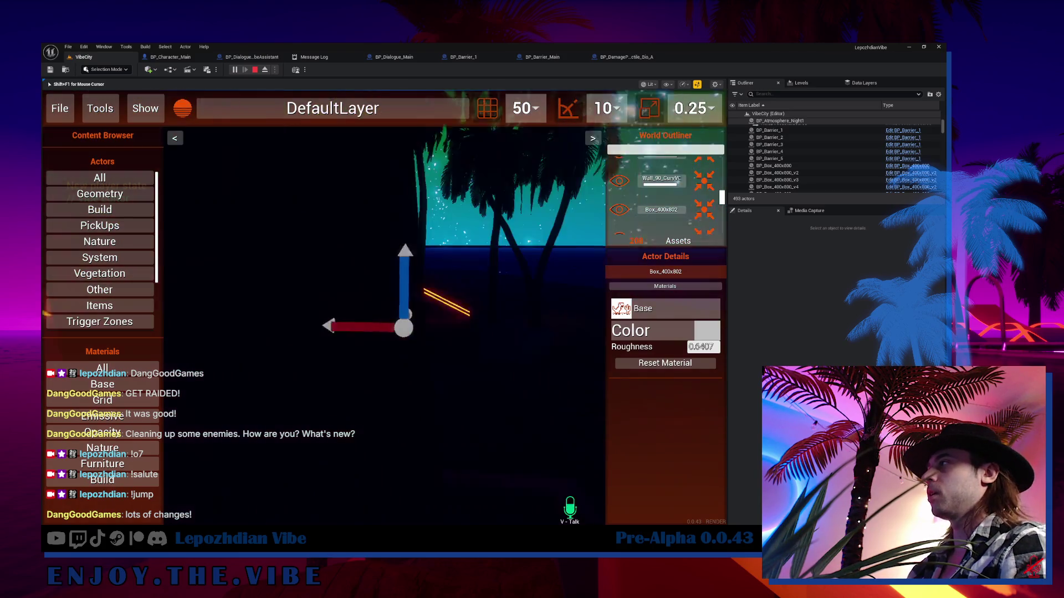
key("shift+F1")
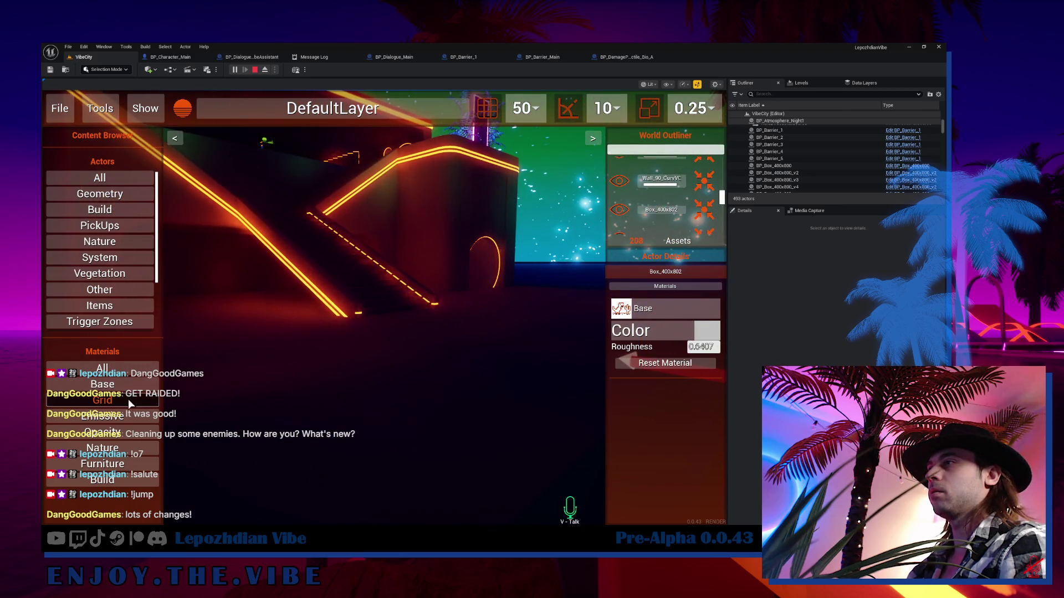
left_click(128, 399)
left_click(112, 442)
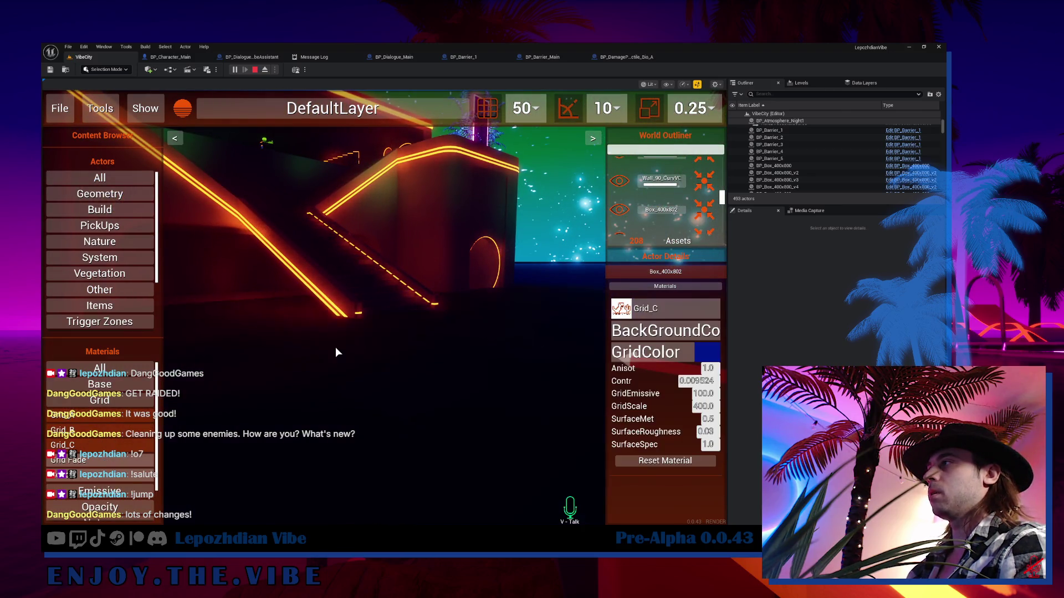
left_click(335, 348)
key("shift+F1")
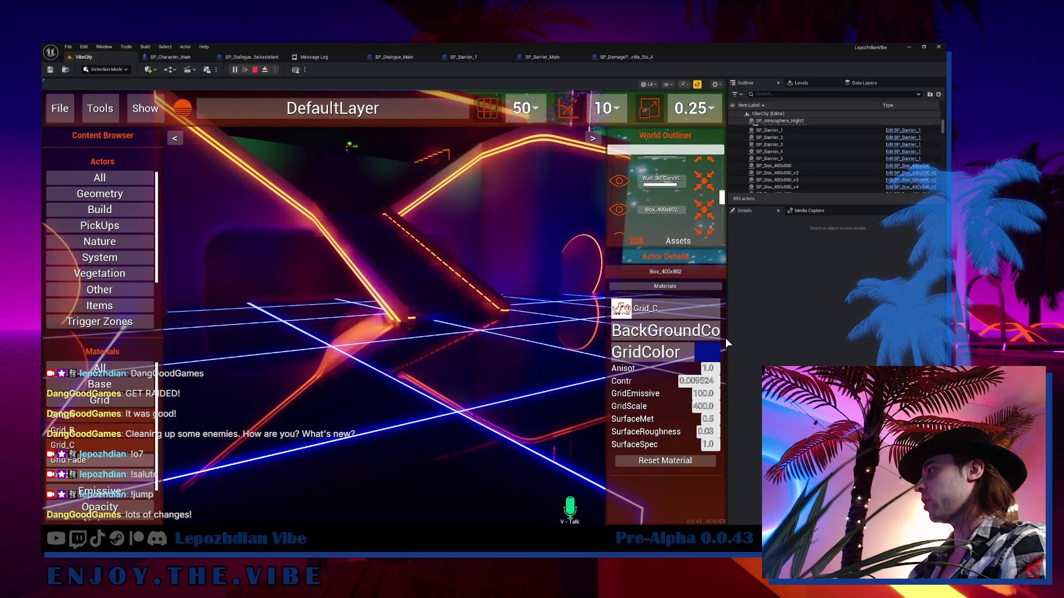
- Set Grid_C's GridColor to the green preset colour
left_click(707, 352)
left_click(529, 218)
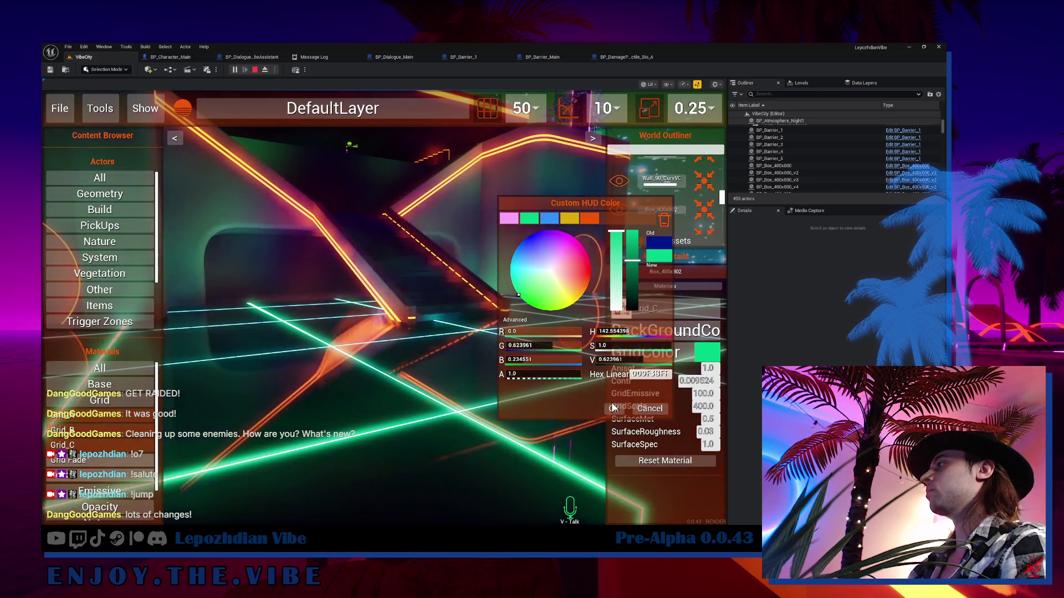
left_click(613, 409)
left_click(600, 404)
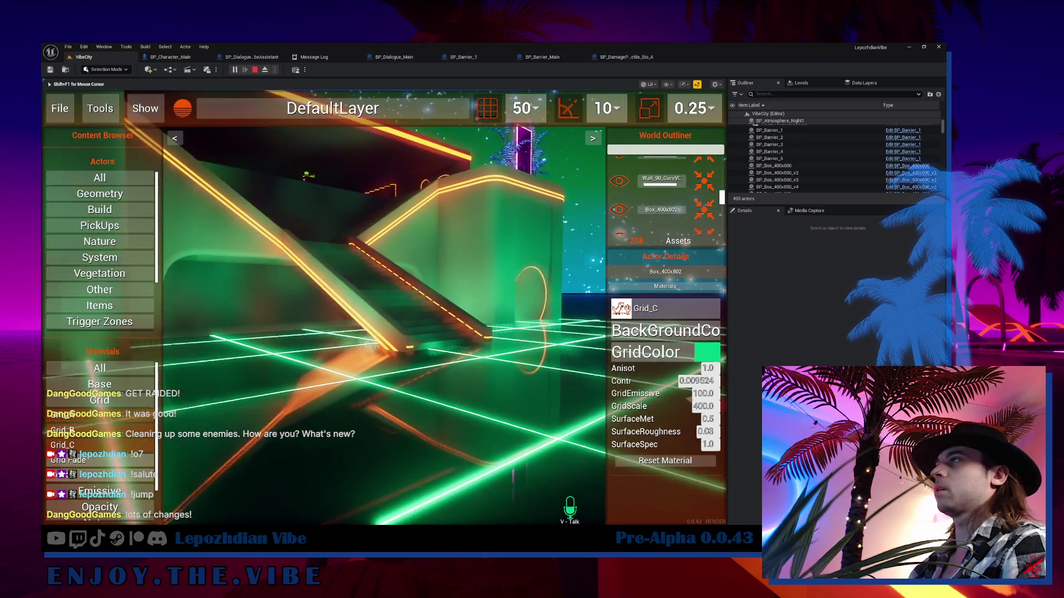
key("shift+F1")
- Exit the editor back to play mode, select hotbar slot 5 and reopen the in-game menu
key("Escape")
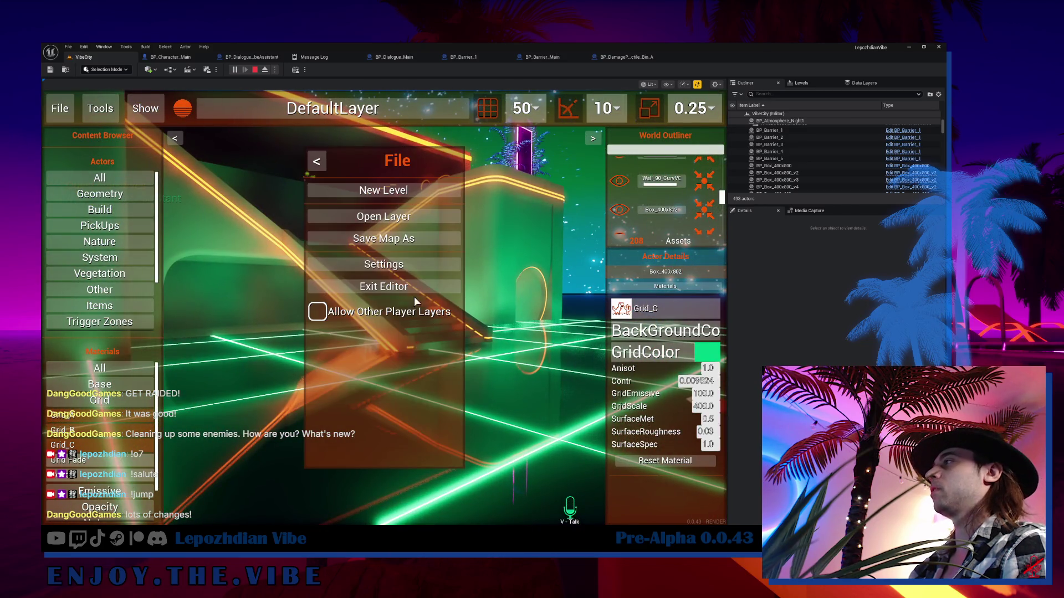
left_click(414, 288)
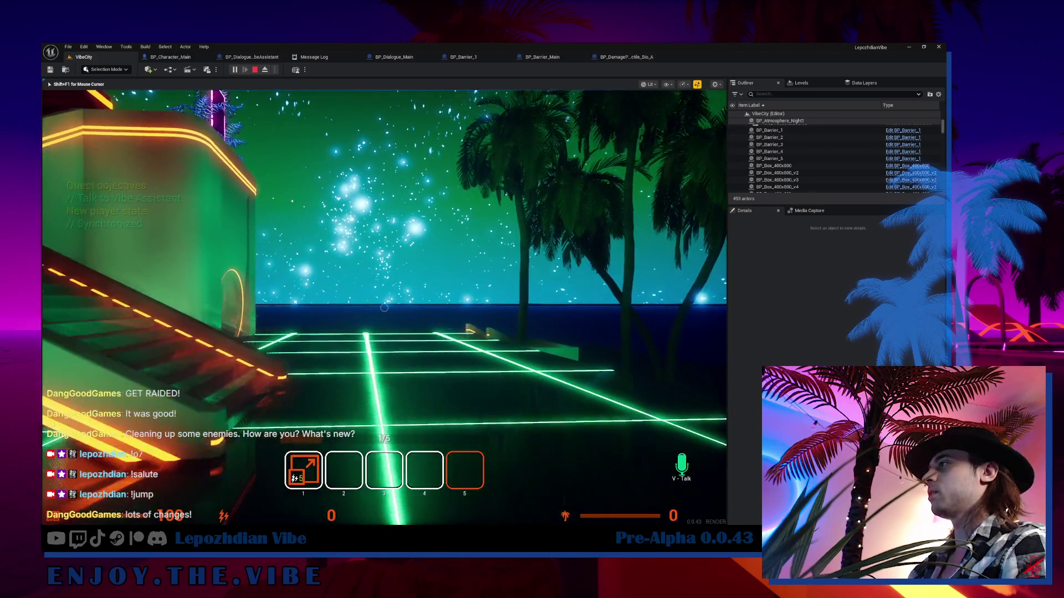
key("5")
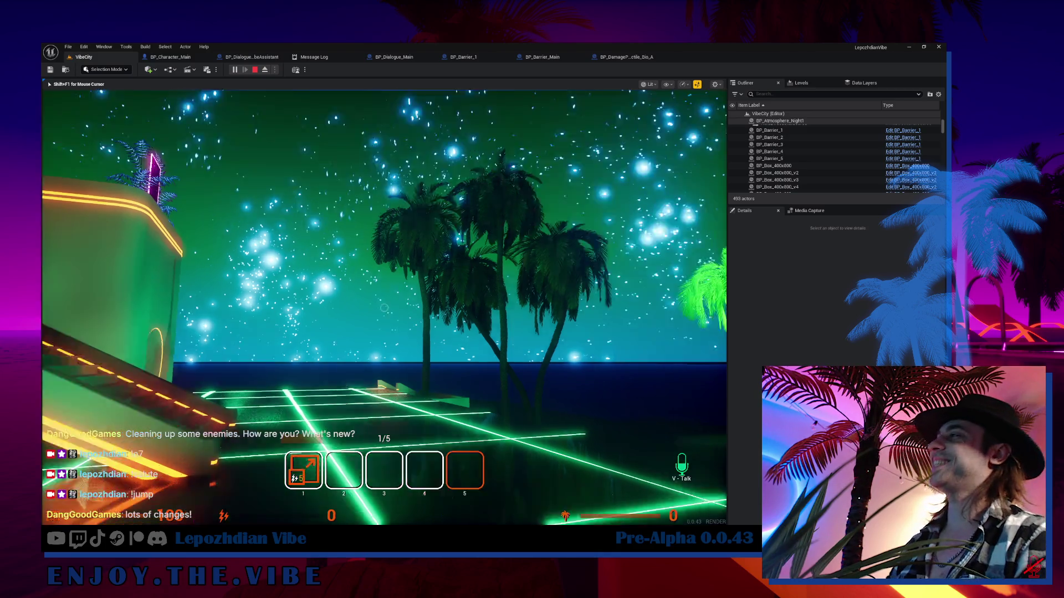
key("Tab")
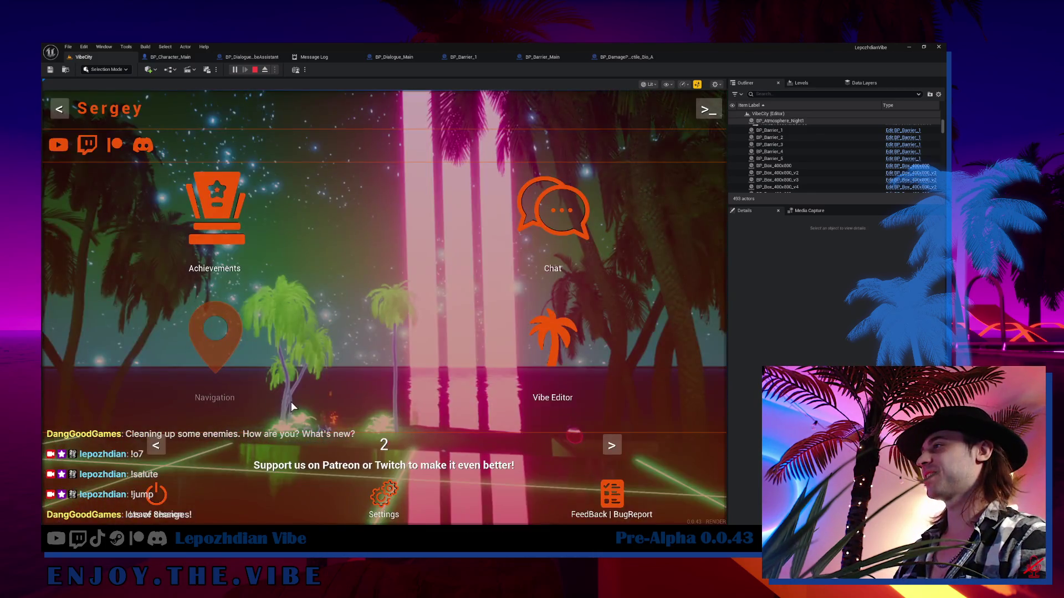
- In the Atmosphere Sun settings, set SunGradient1, SunGradient2 and SunGradient3 to the green preset
left_click(155, 448)
left_click(511, 197)
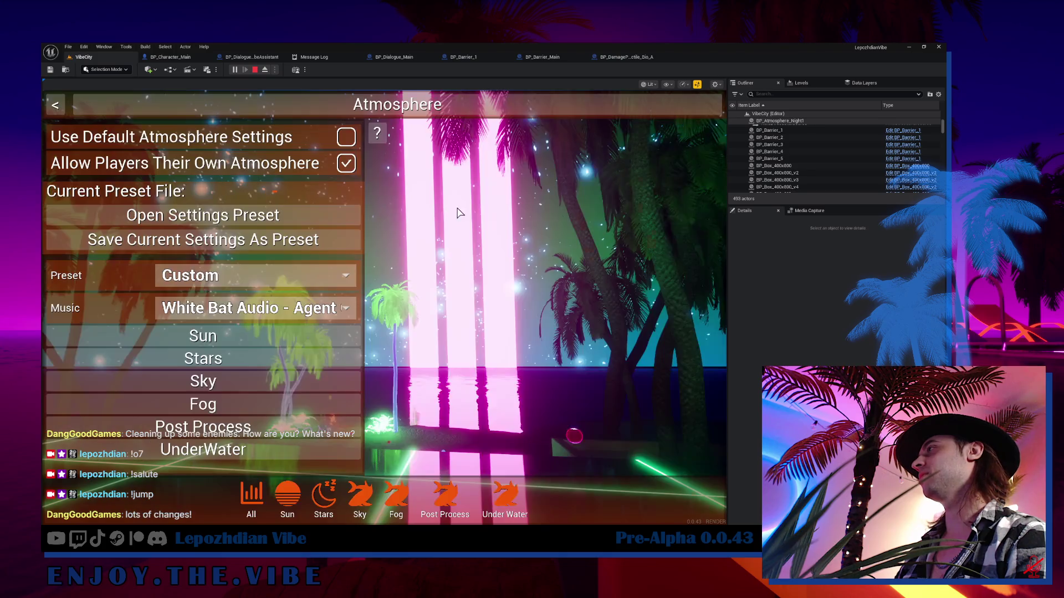
left_click(223, 344)
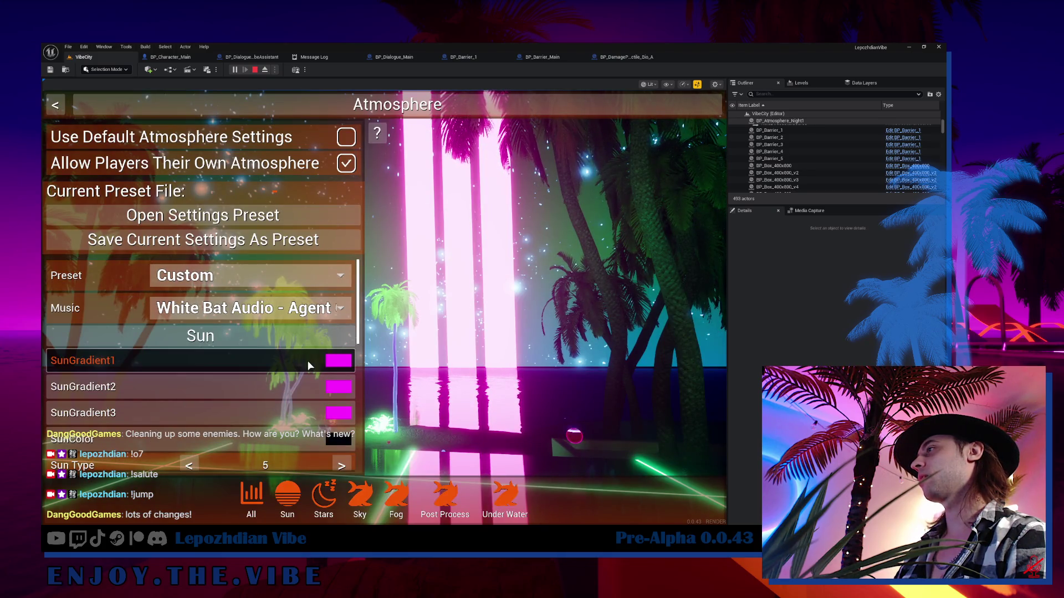
left_click(338, 360)
left_click(527, 222)
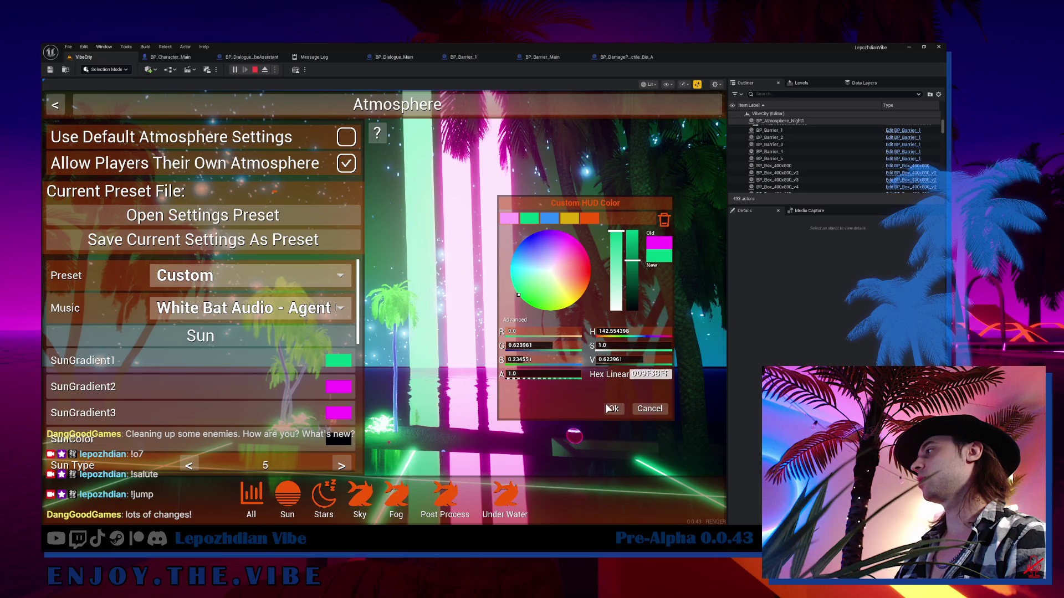
left_click(609, 408)
left_click(338, 387)
left_click(527, 218)
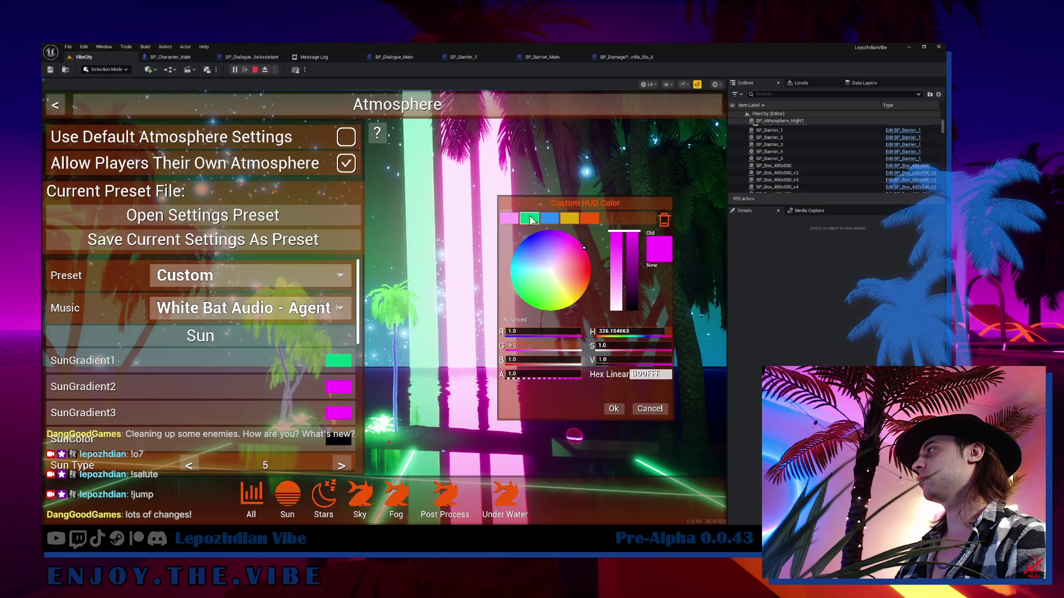
left_click(614, 409)
left_click(338, 412)
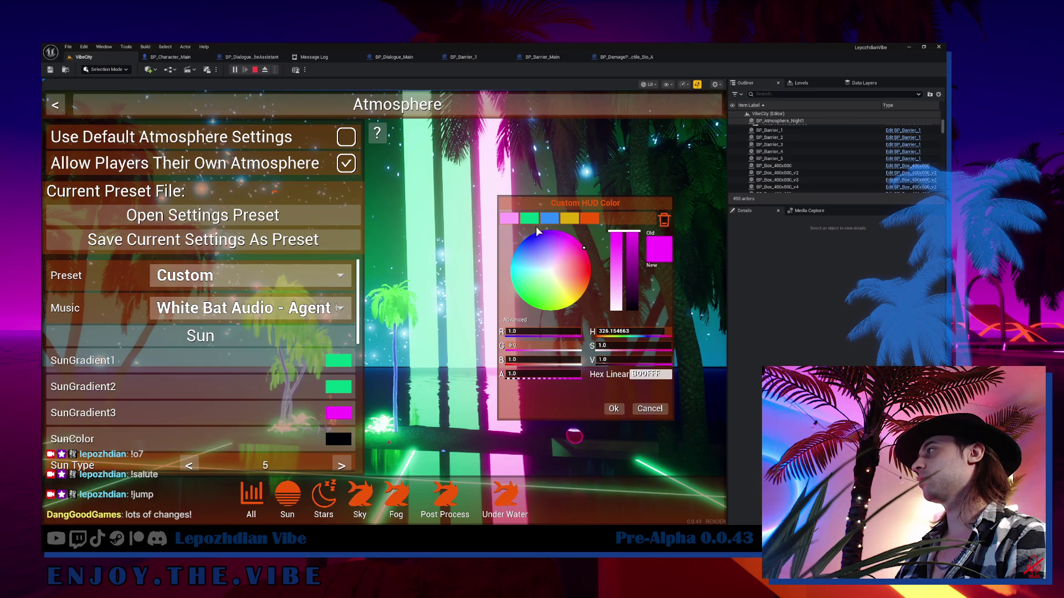
left_click(531, 220)
left_click(613, 406)
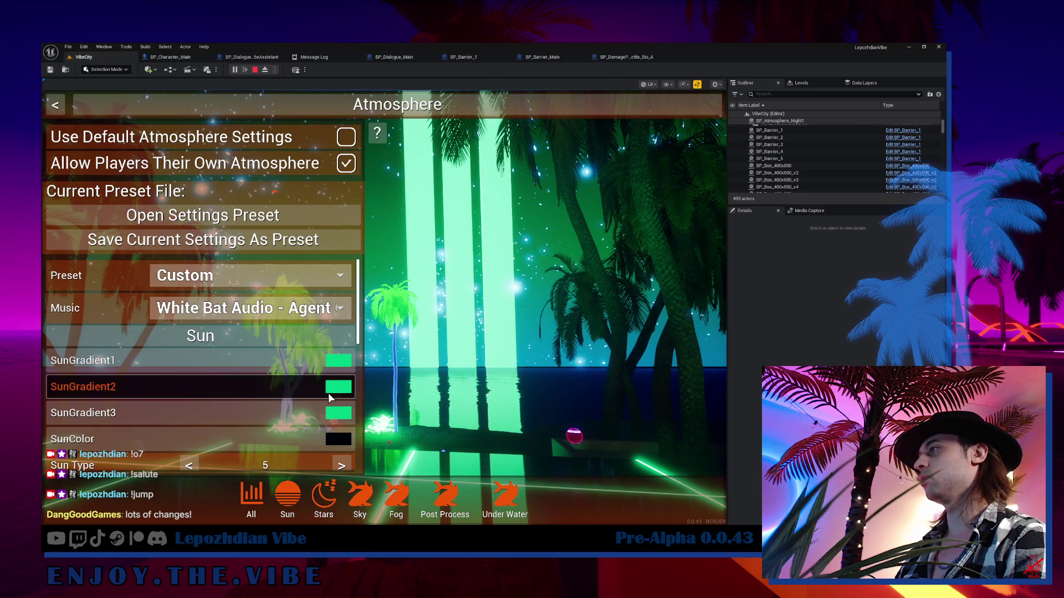
- Raise SunScale from 2.0 to about 10.1 and close the atmosphere settings
scroll(327, 391, "down", 2)
scroll(327, 394, "down", 4)
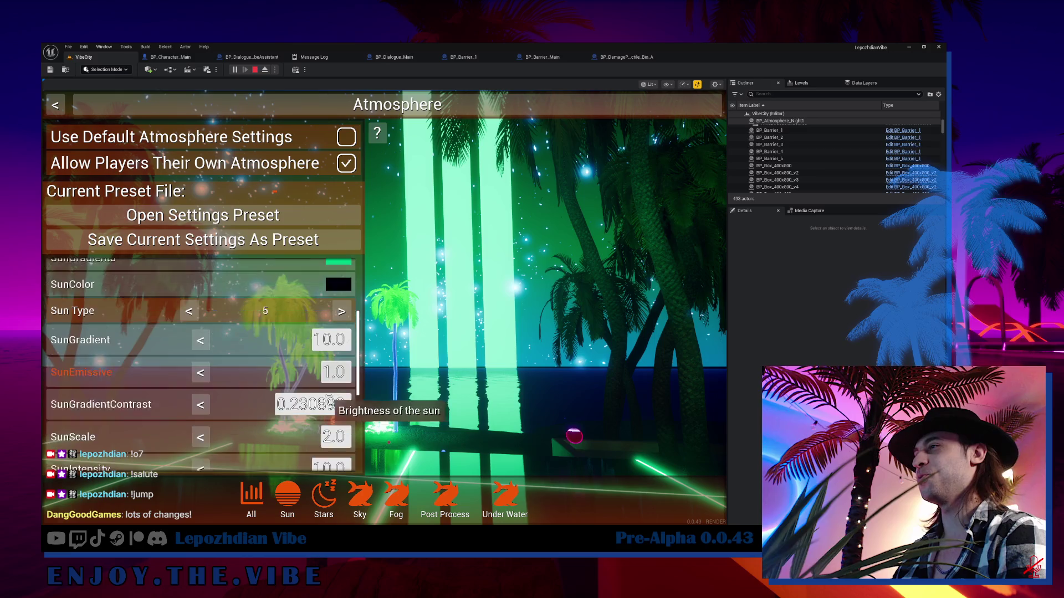
left_click_drag(333, 424, 399, 424)
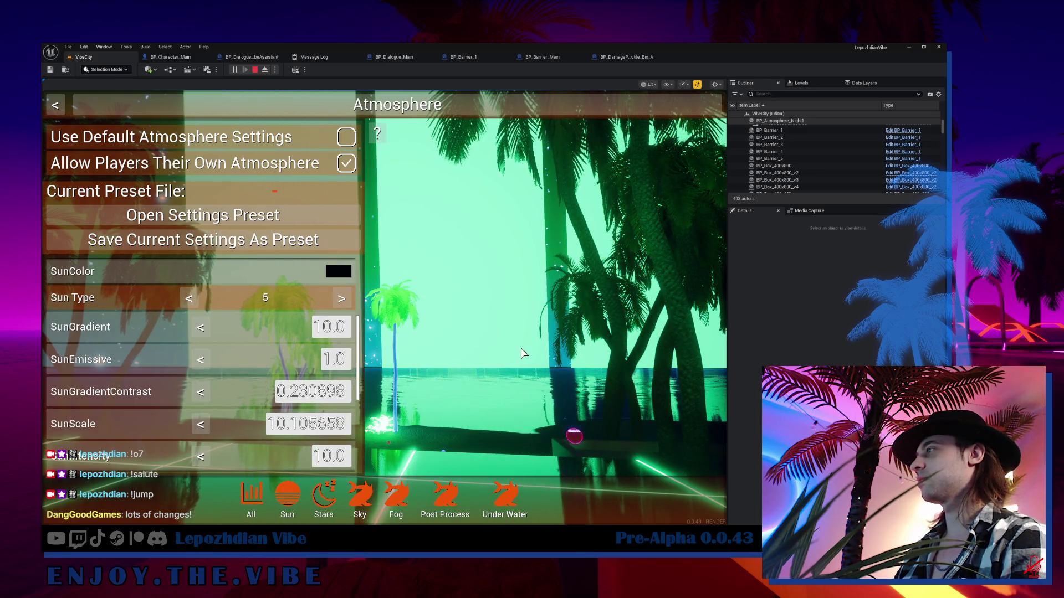
key("Escape")
key("Escape")
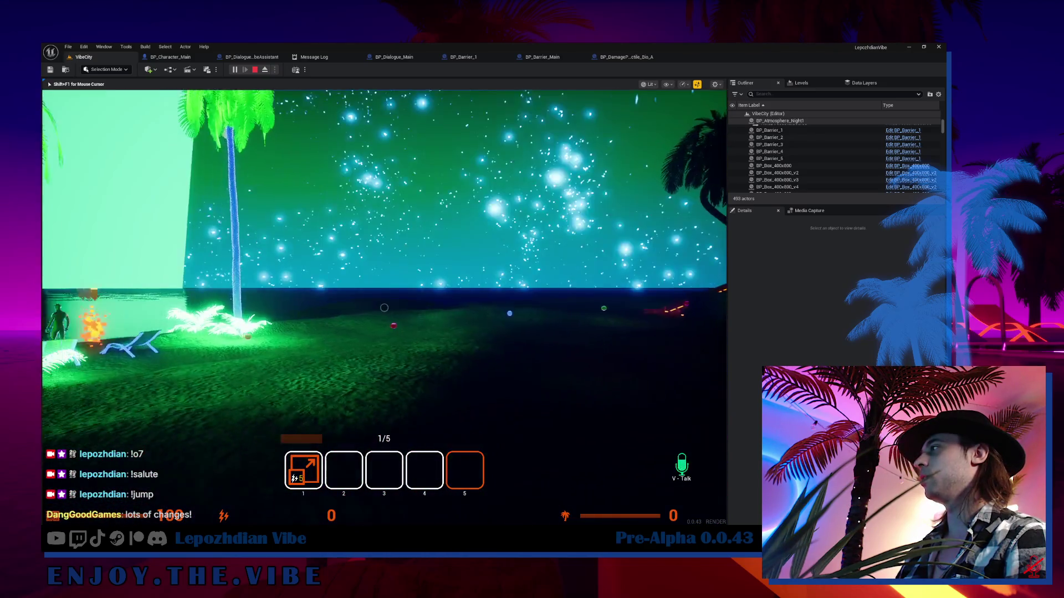
- Walk past the patterned wall, green-lit fence and orange-striped ramp onto the neon grid floor facing the beach
key("w")
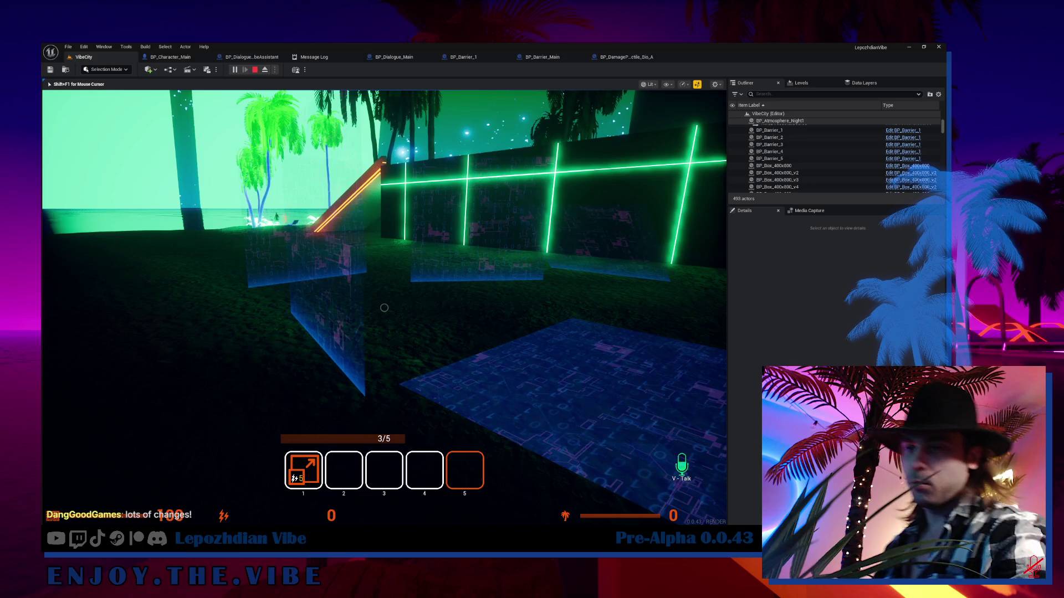
key("w")
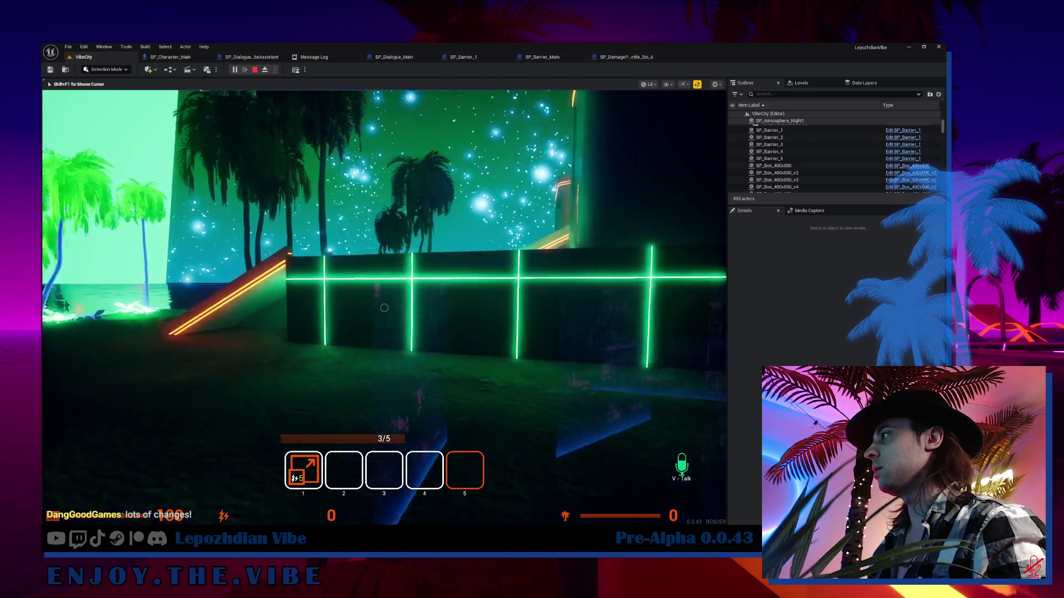
key("w")
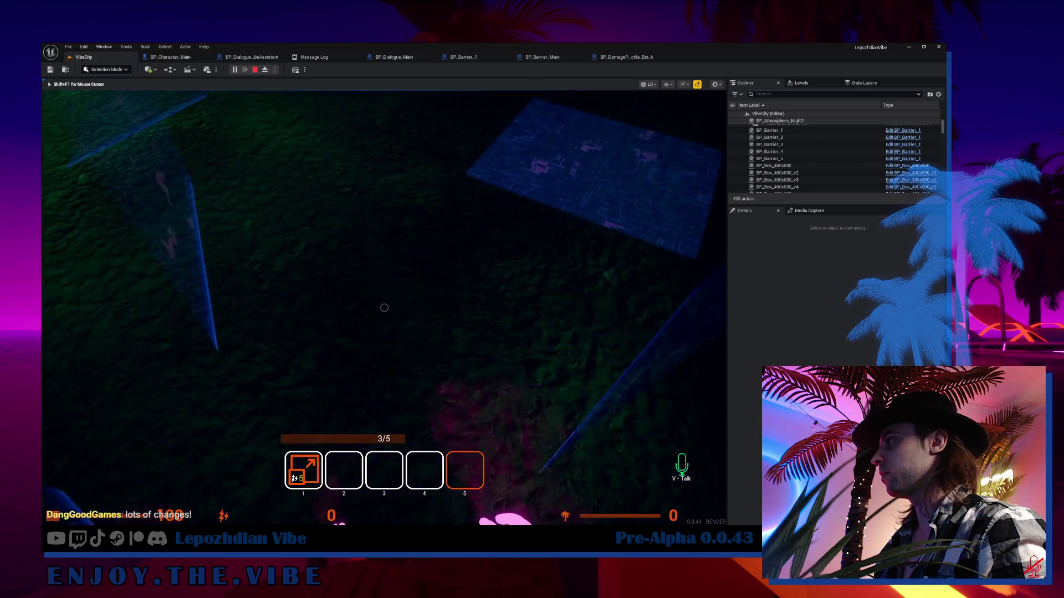
key("w")
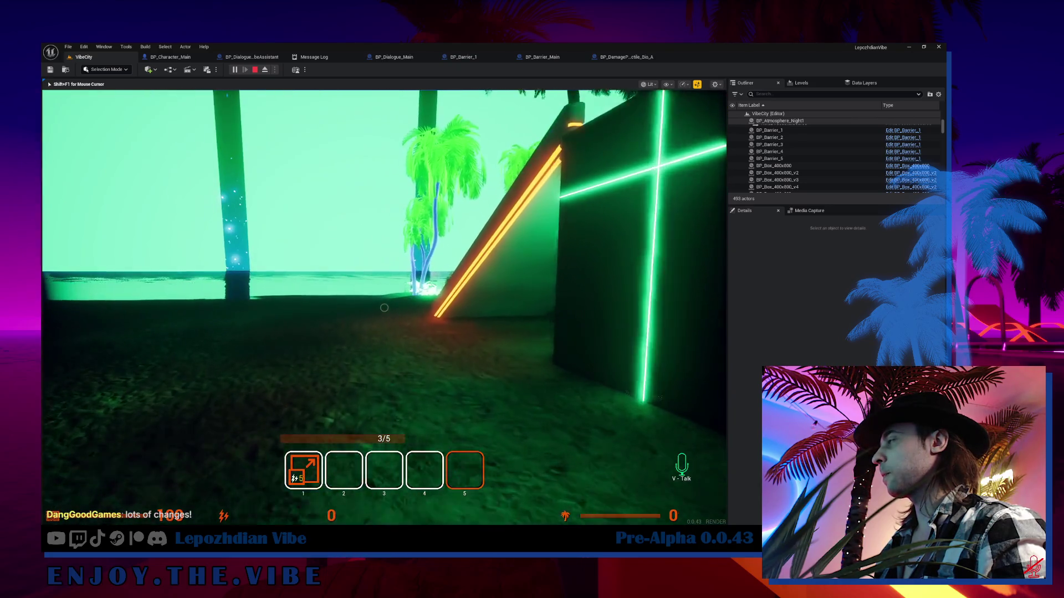
key("w")
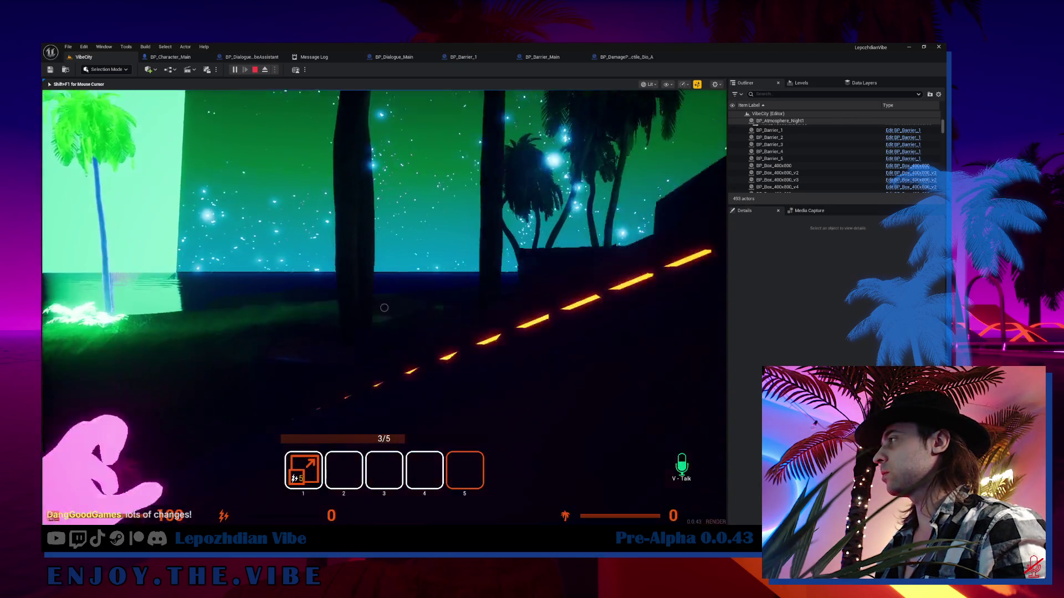
key("w")
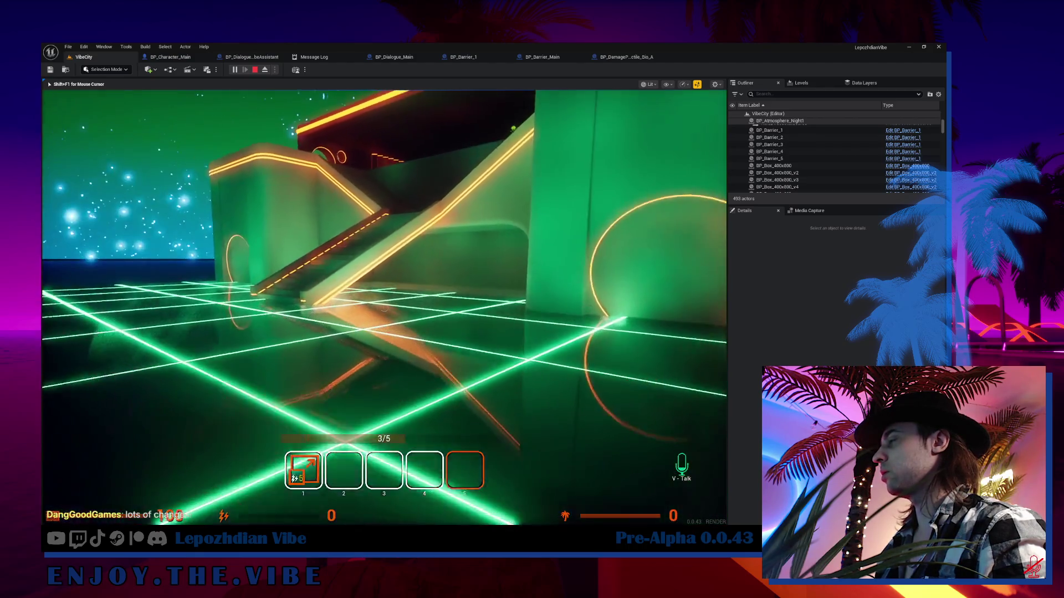
key("w")
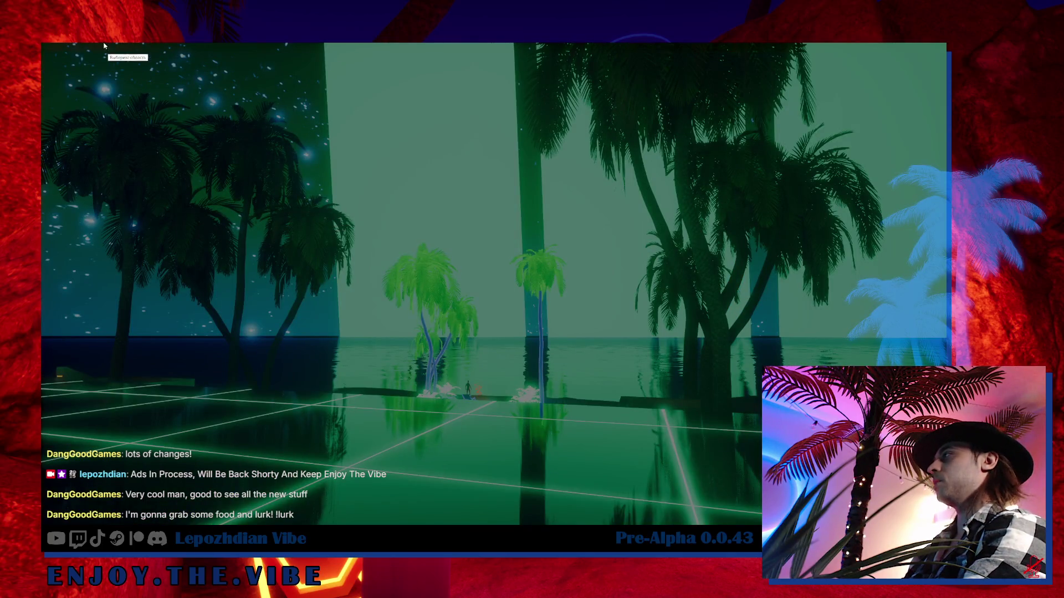
- Screenshot the whole game view of the palm-lined beach, then bring up the in-game menu
mouse_move(42, 46)
left_mouse_down()
mouse_move(924, 525)
mouse_move(947, 525)
left_mouse_up()
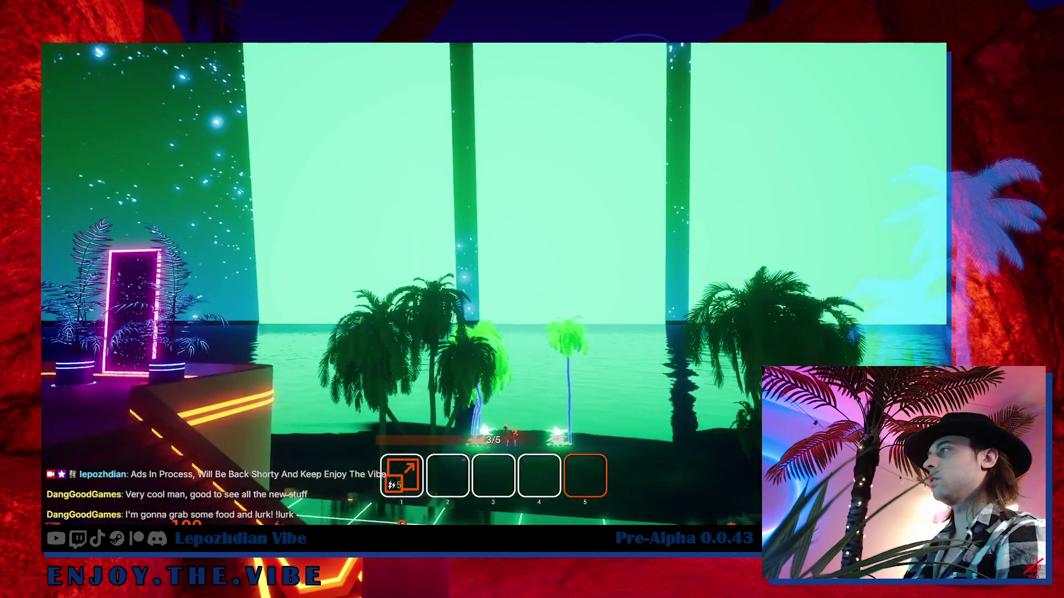
key("Escape")
- Save the current atmosphere settings as the preset 'Greeen' and resume control of the game
left_click(630, 174)
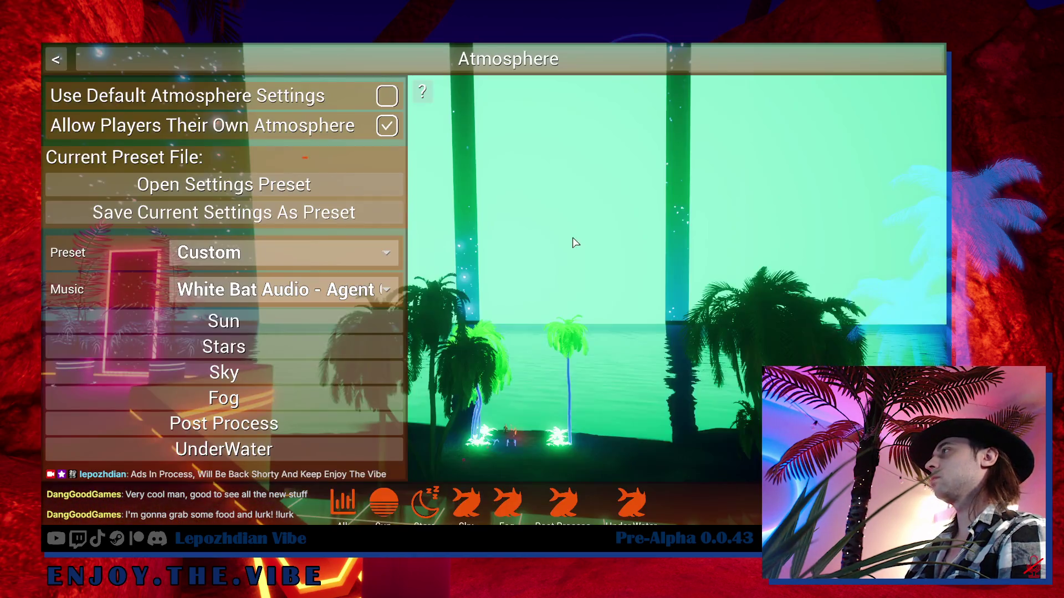
left_click(307, 213)
type("Greeen")
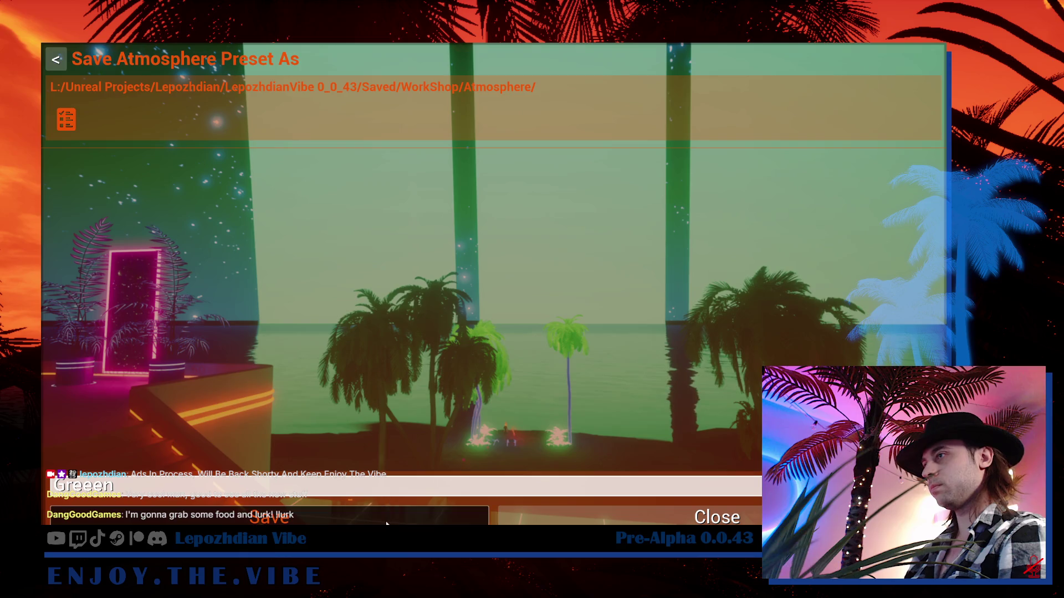
key("Return")
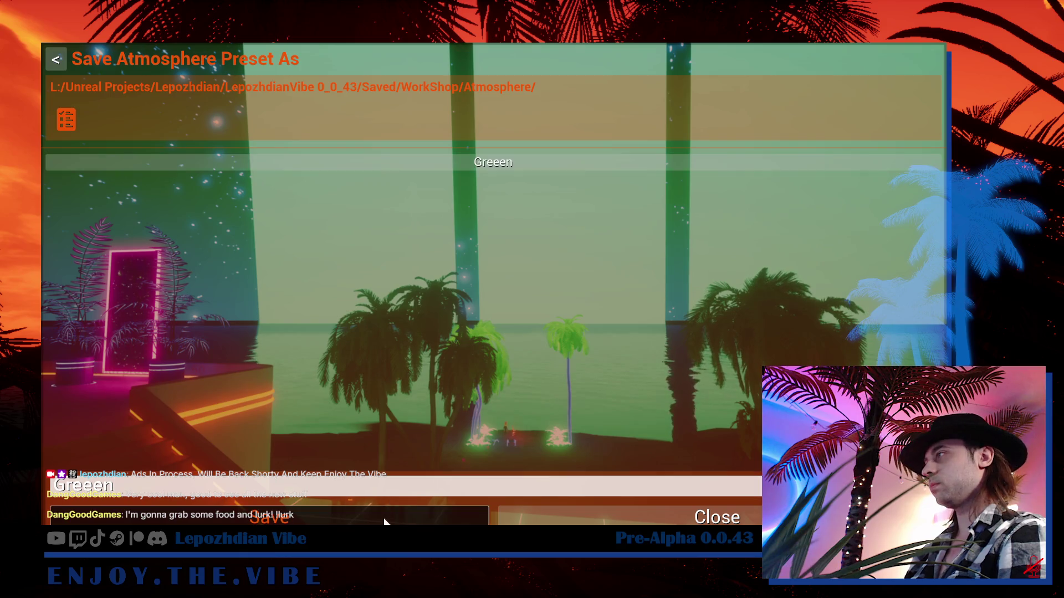
key("Escape")
key("Escape")
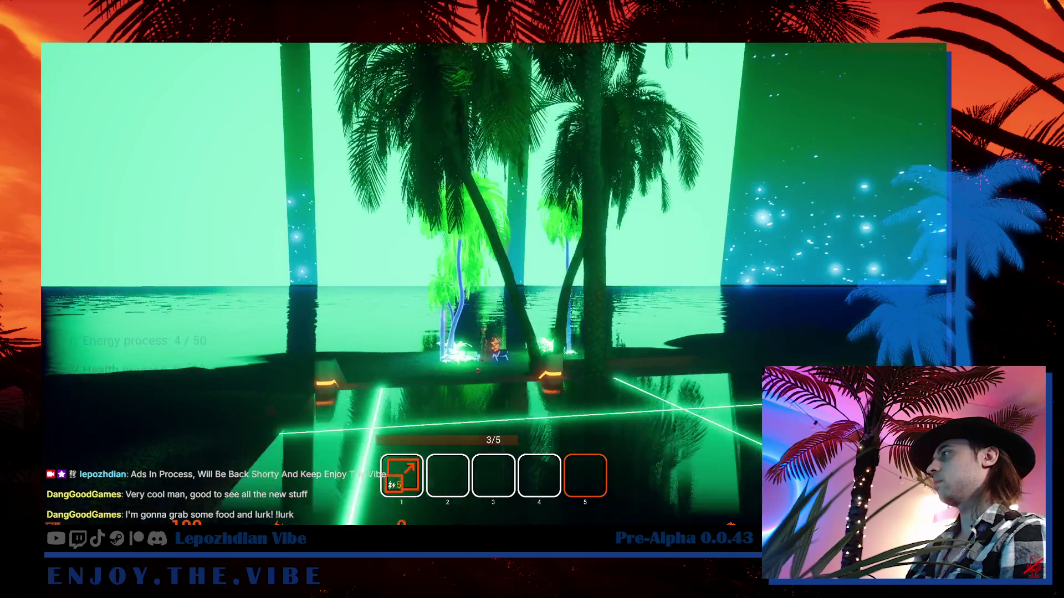
left_click(494, 290)
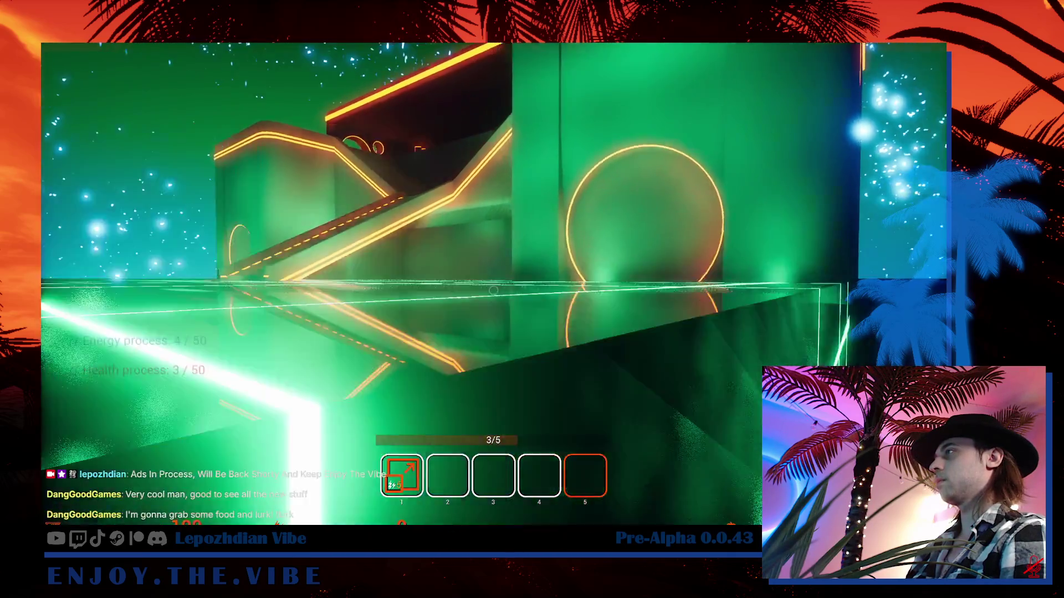
- In the in-game level editor, save the map as 'Greeen1', then exit back to playing
key("Escape")
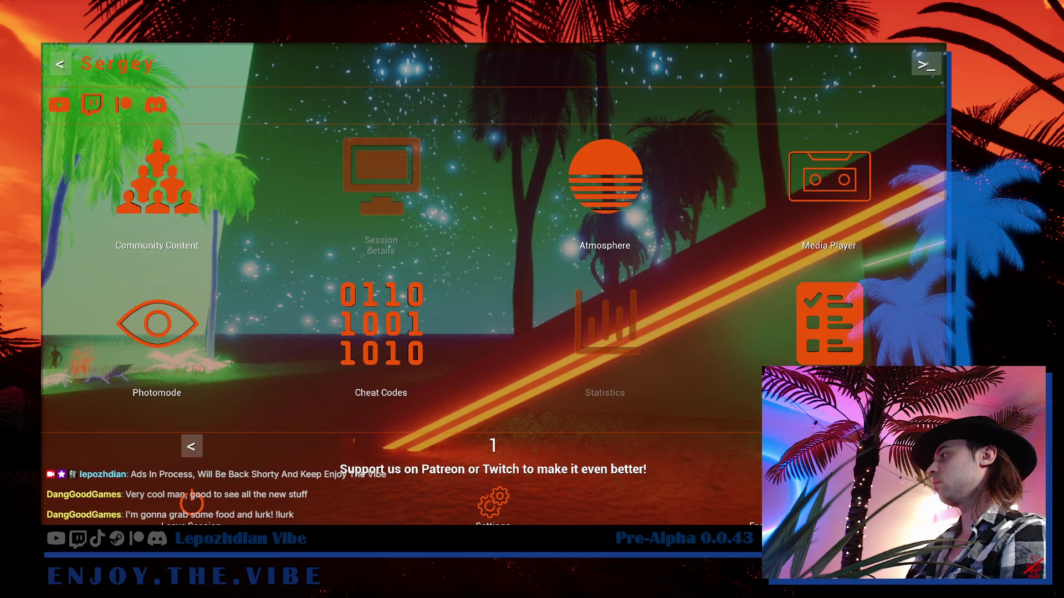
scroll(710, 347, "down", 1)
left_click(712, 333)
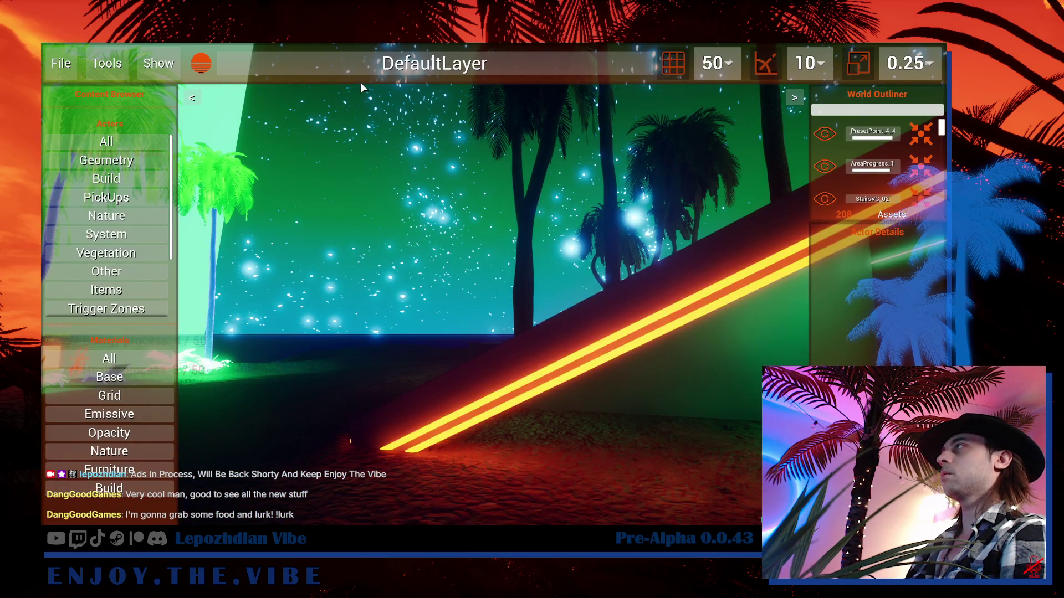
left_click(69, 72)
left_click(494, 209)
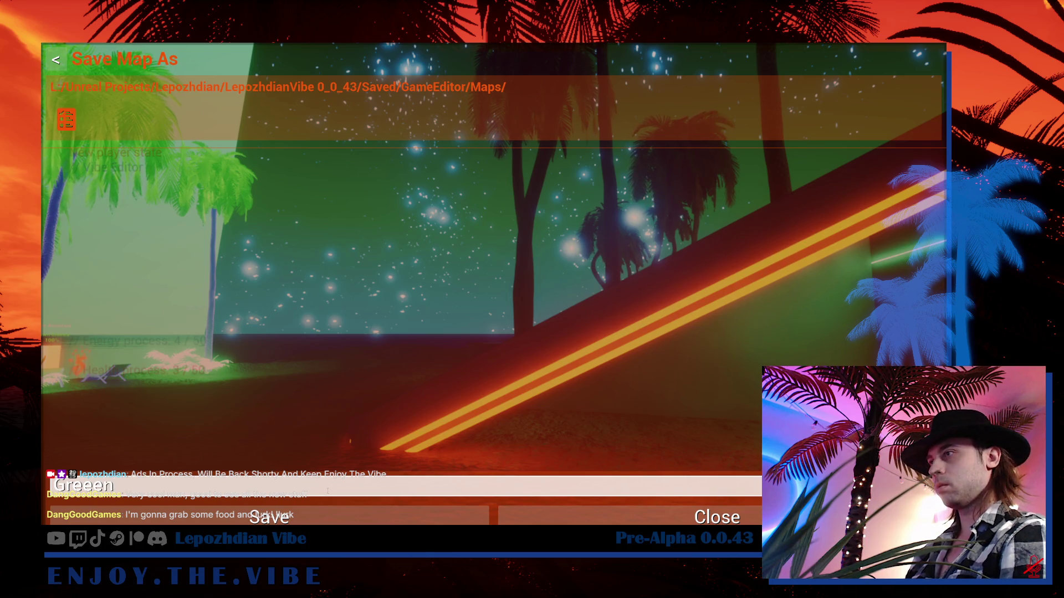
type("1")
left_click(338, 511)
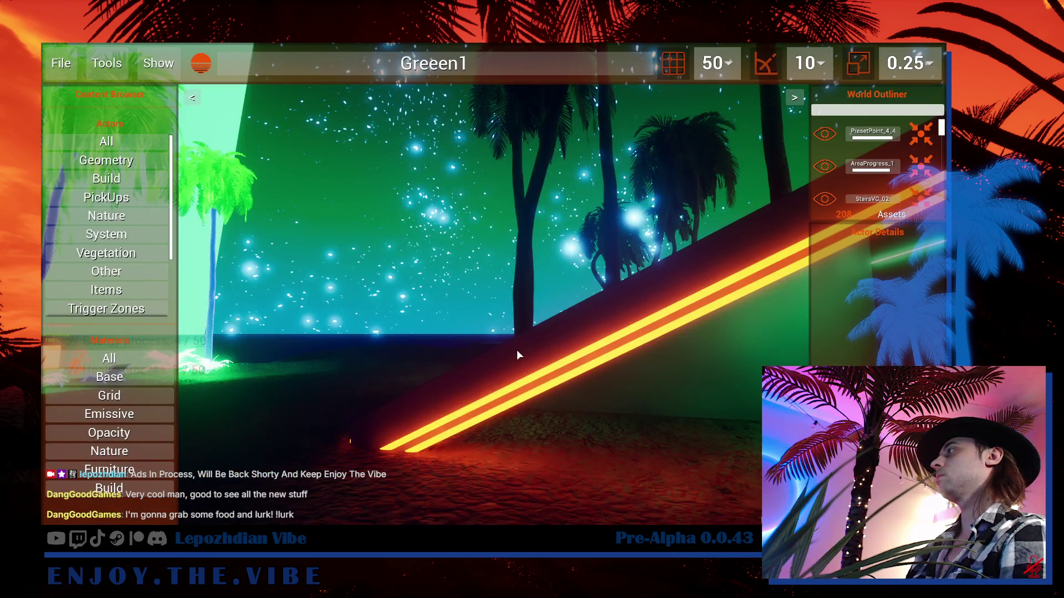
left_click(65, 62)
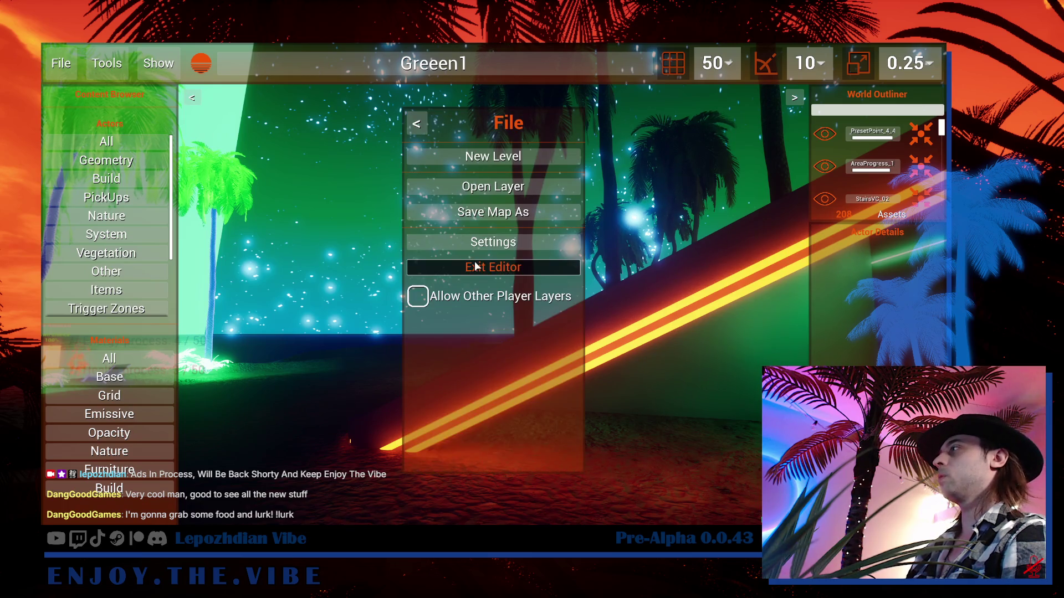
left_click(493, 266)
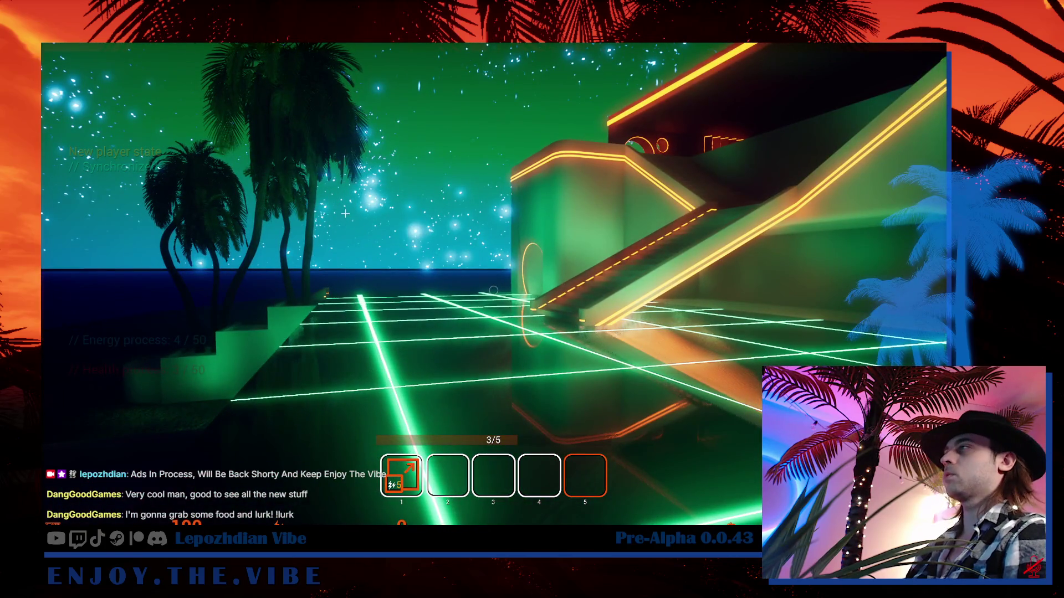
- Restart play with Alt+P and climb the neon staircase above the grid floor
key("Escape")
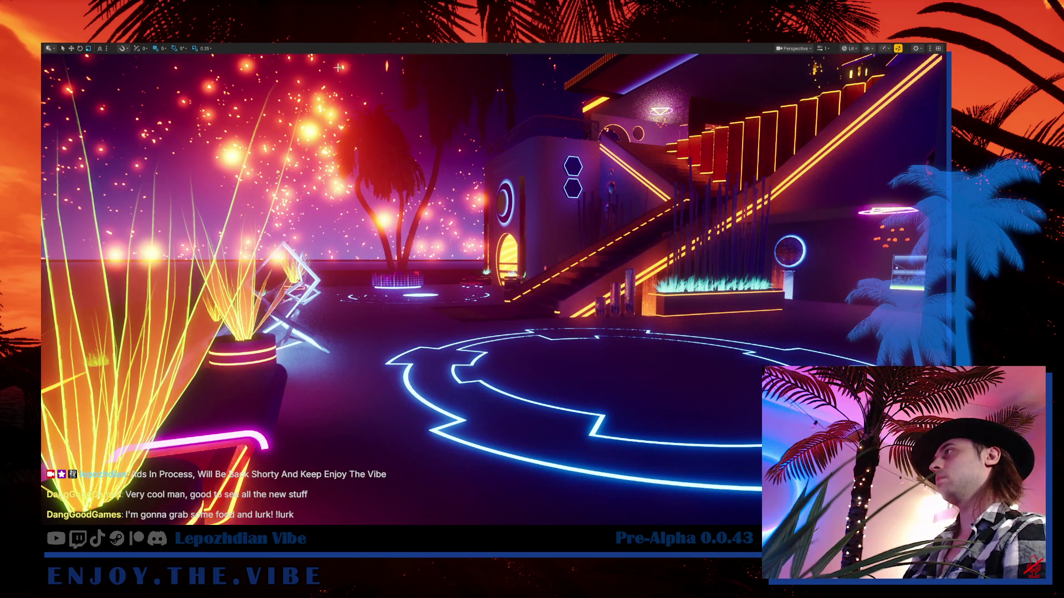
key("alt+p")
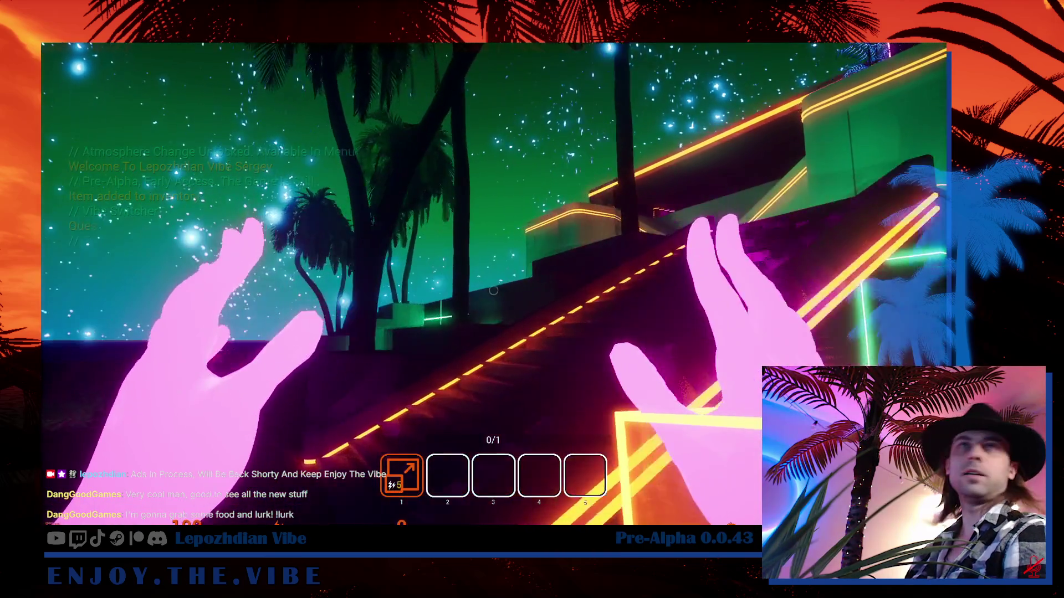
key("w")
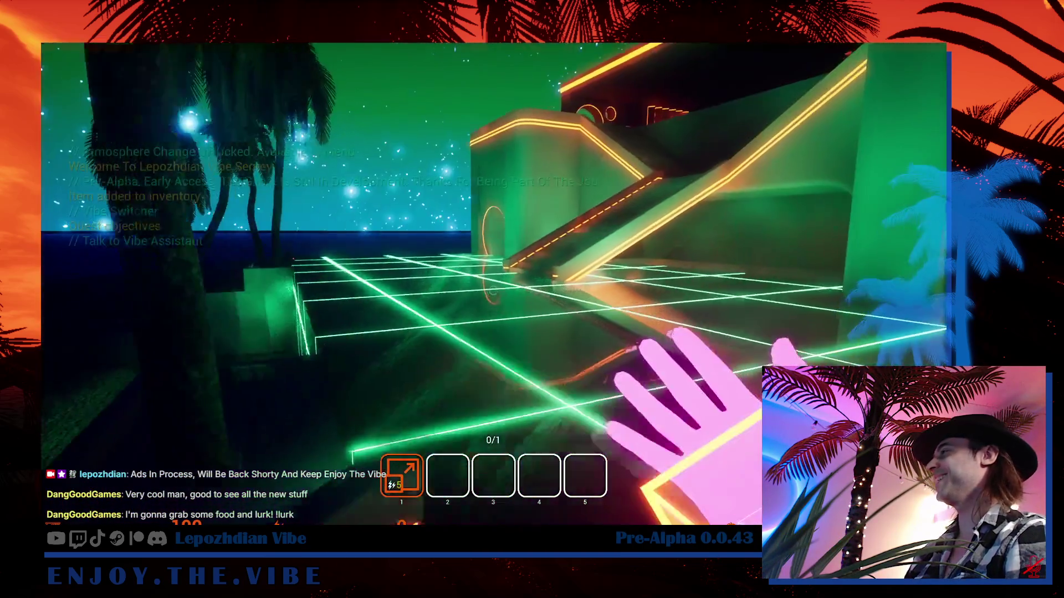
key("w")
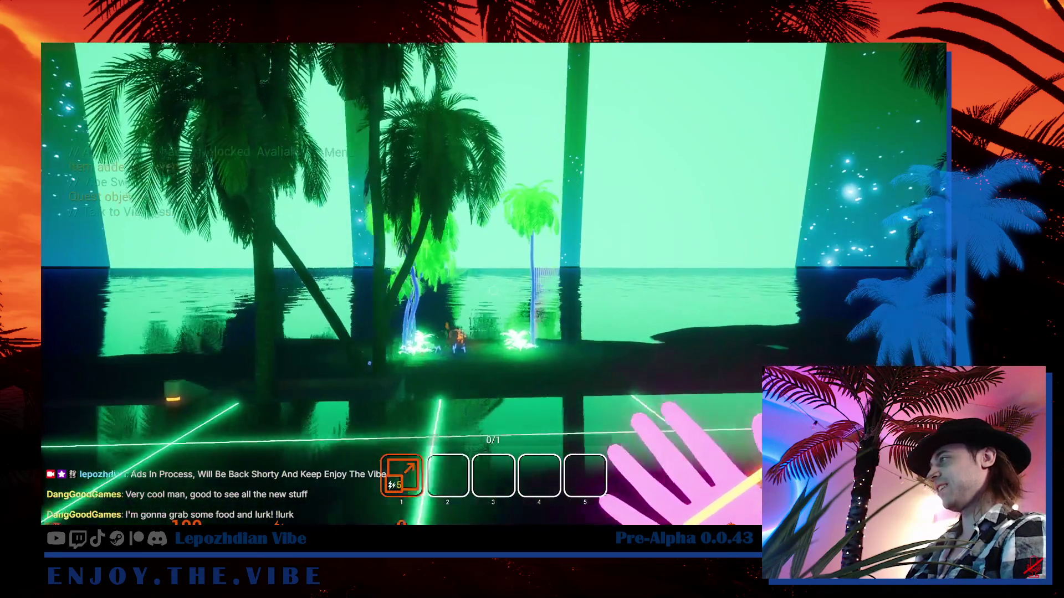
key("w")
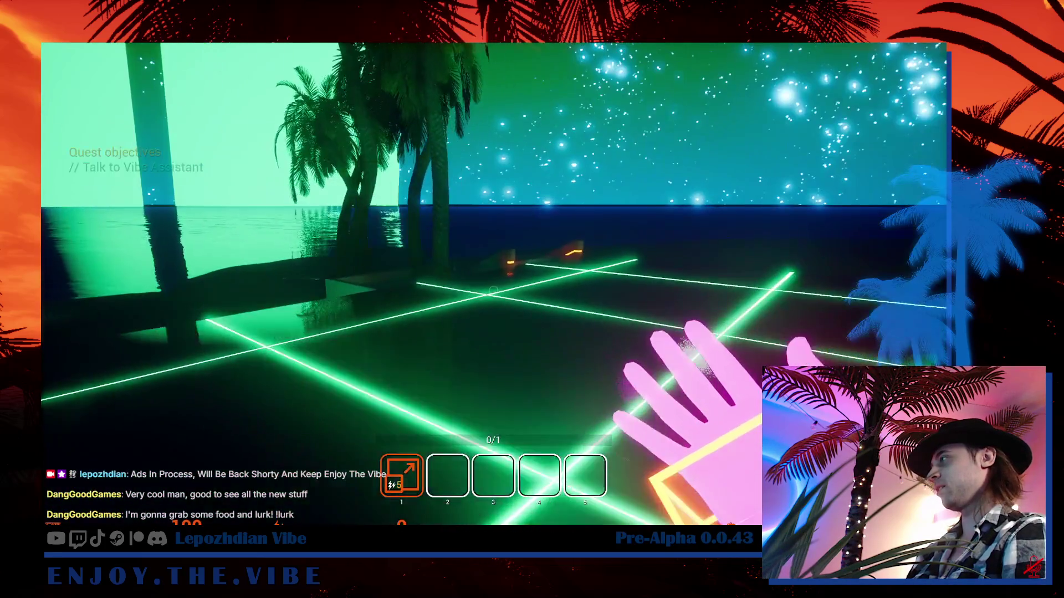
key("5")
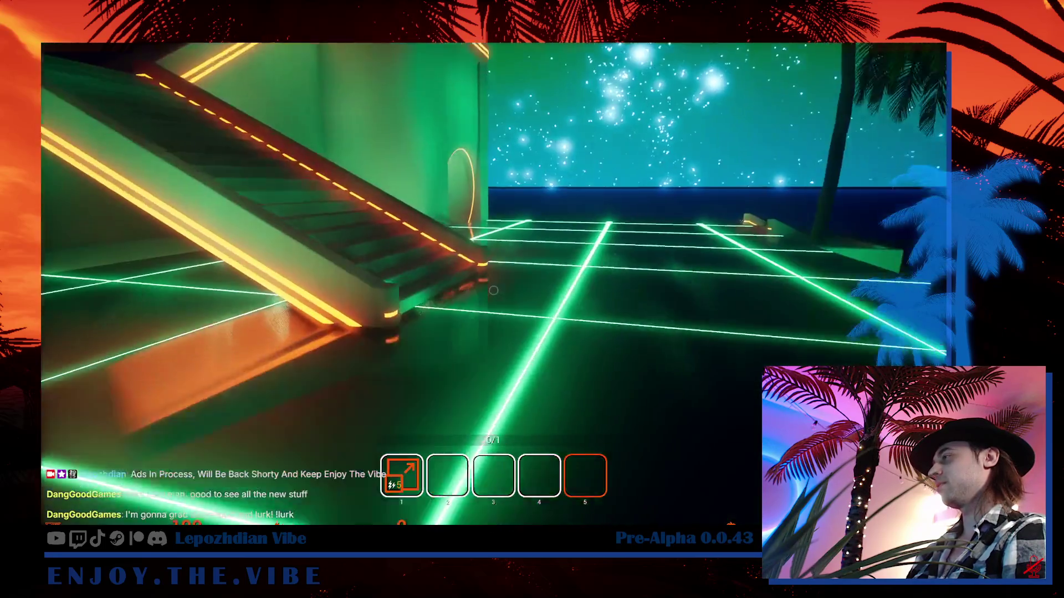
key("w")
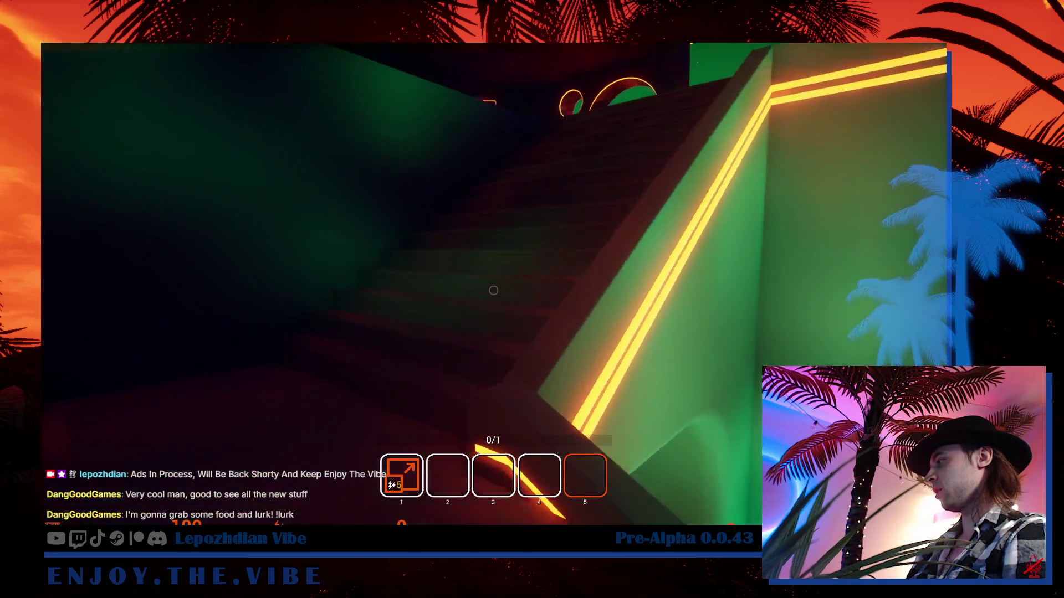
key("w")
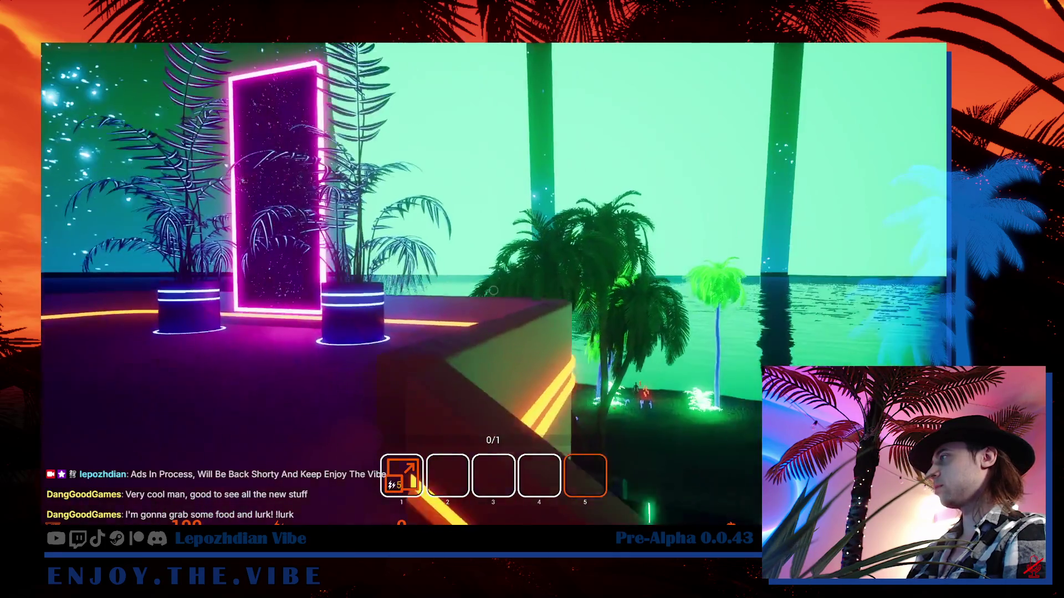
- Cross the neon grid toward the green beach, climb the ramp, pan across the beach, then stop playing
key("w")
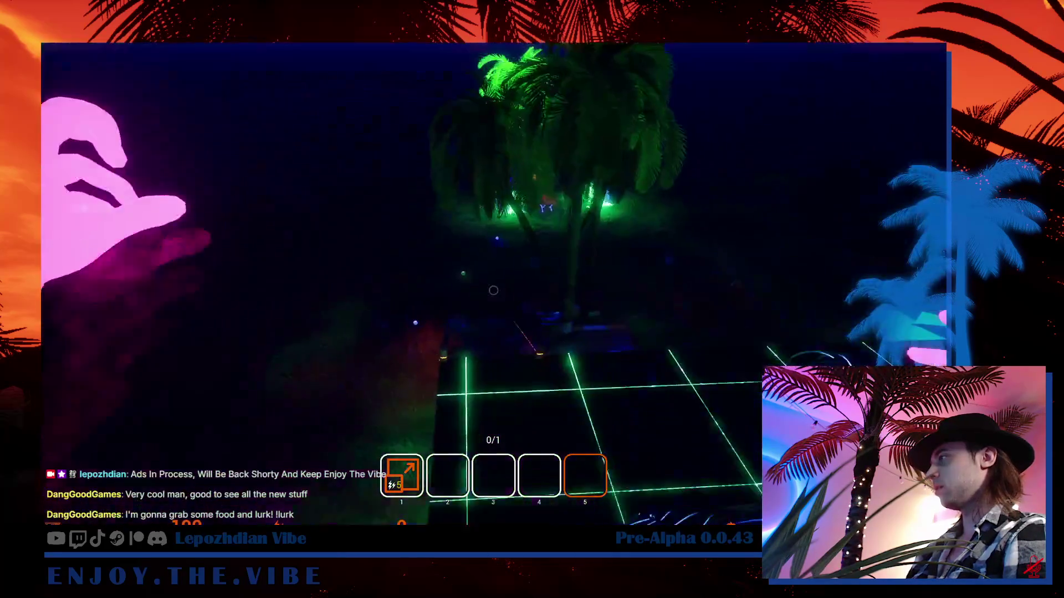
key("w")
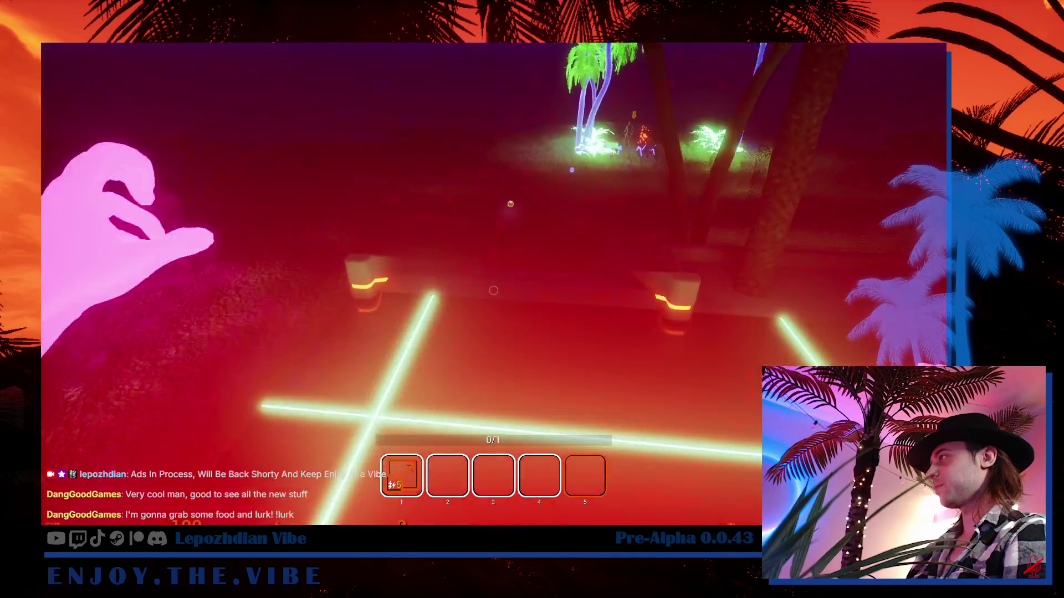
key("w")
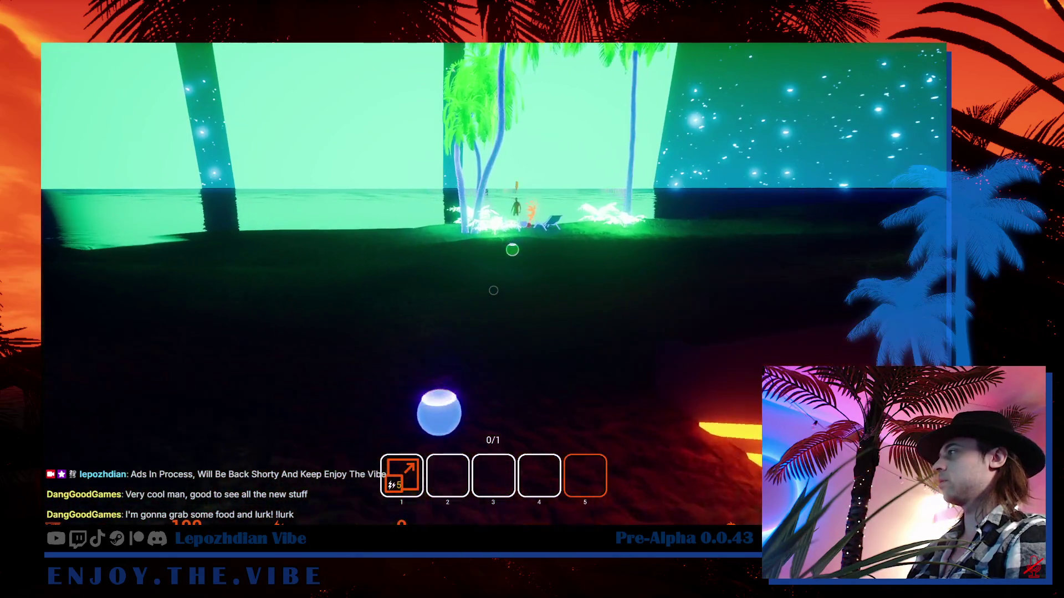
key("w")
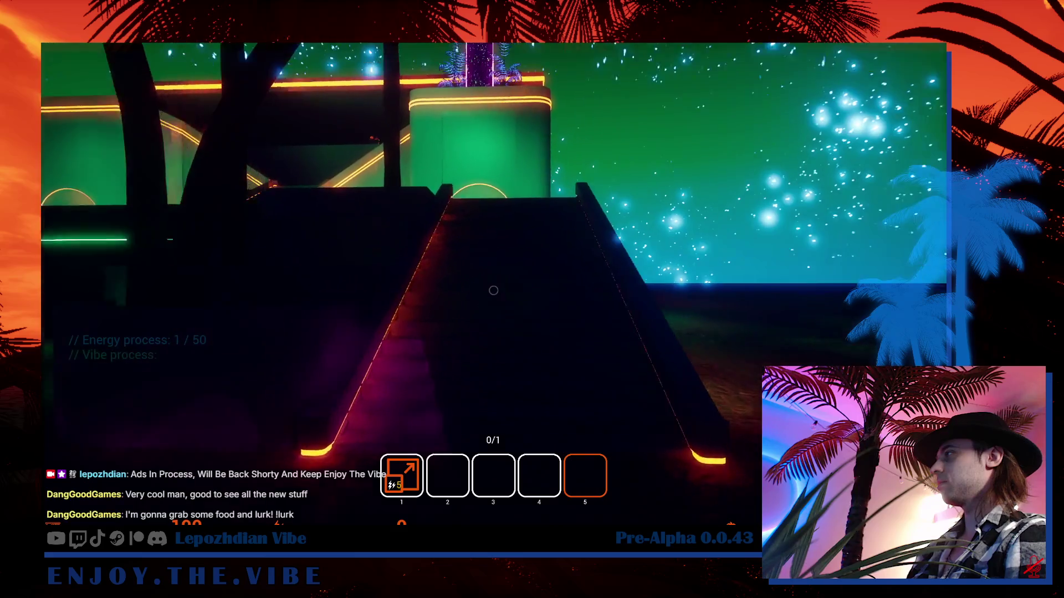
key("w")
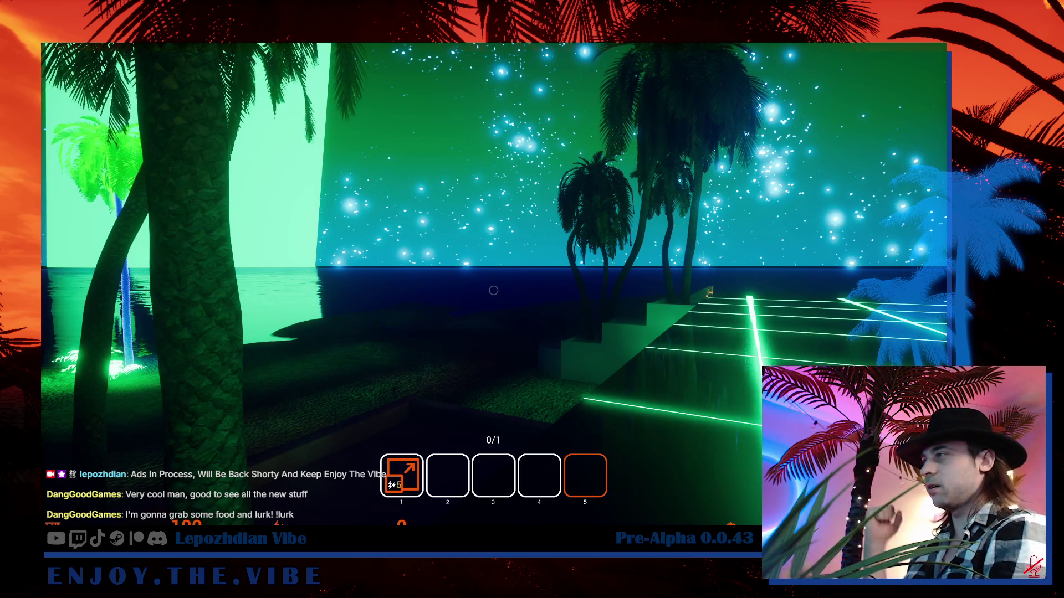
left_click_drag(738, 231, 69, 153)
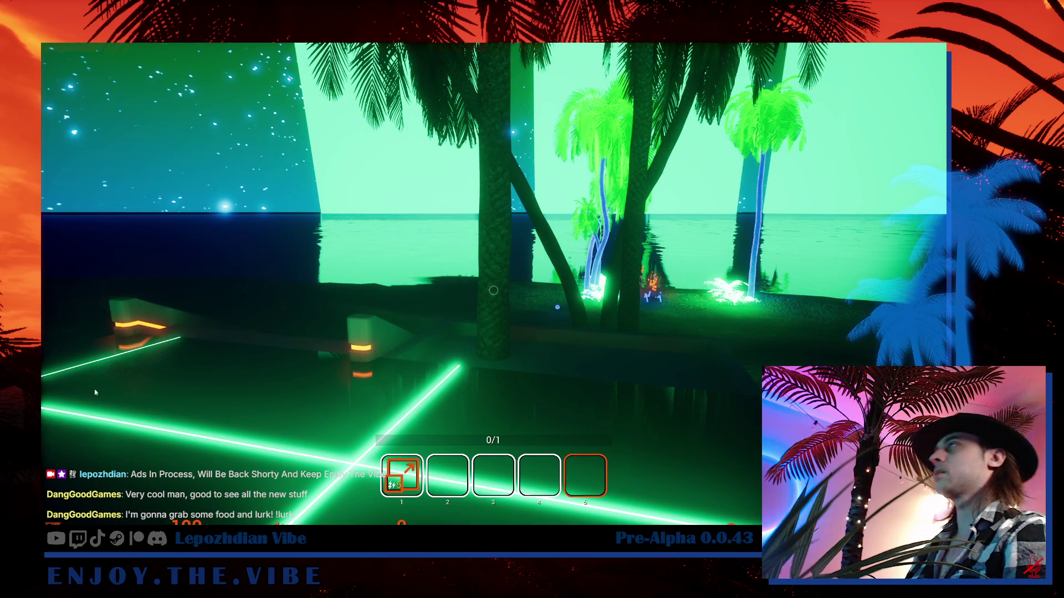
key("Escape")
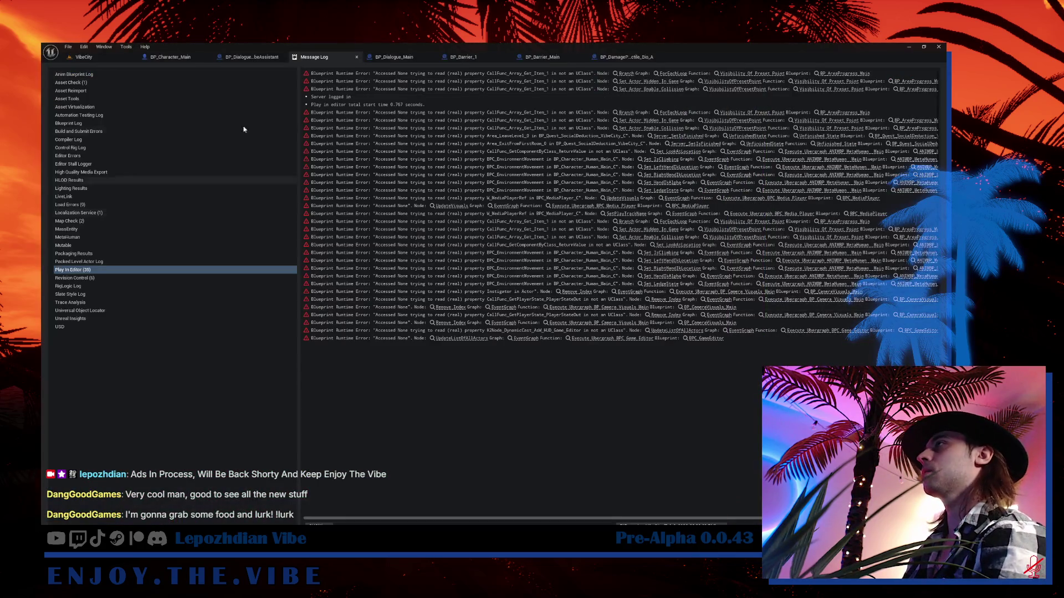
- From the VibeCity Content Drawer, browse Content > UI > HUD and open W_HUD_GameEditor
left_click(92, 61)
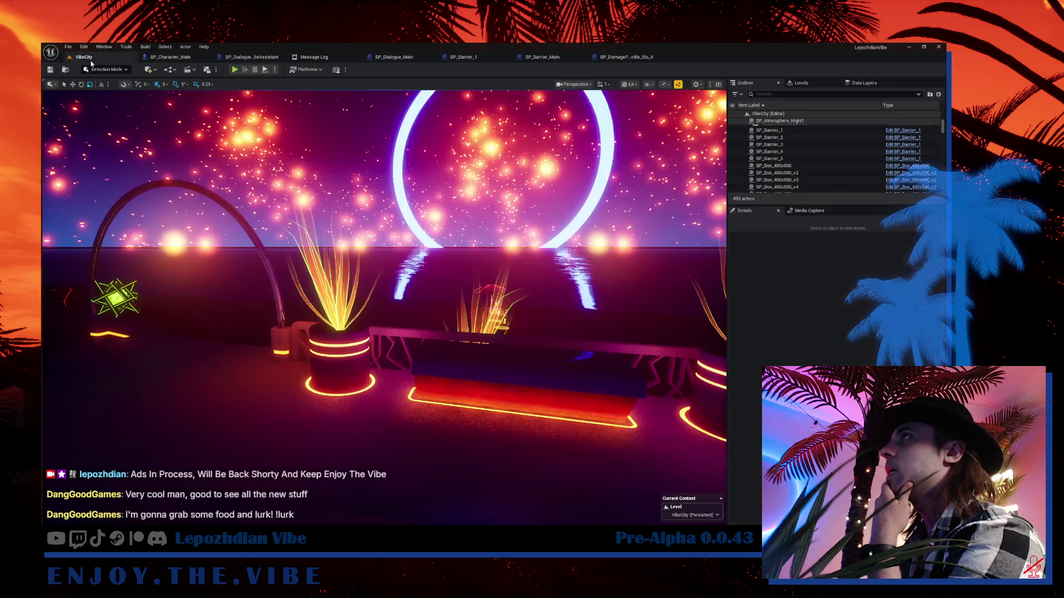
key("ctrl+space")
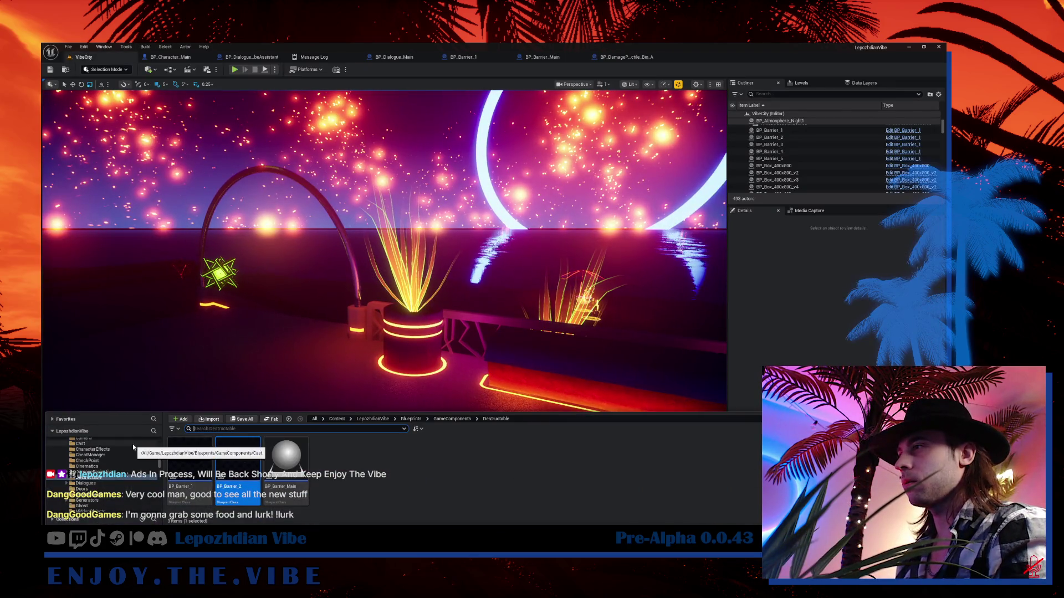
scroll(132, 444, "up", 5)
left_click(69, 447)
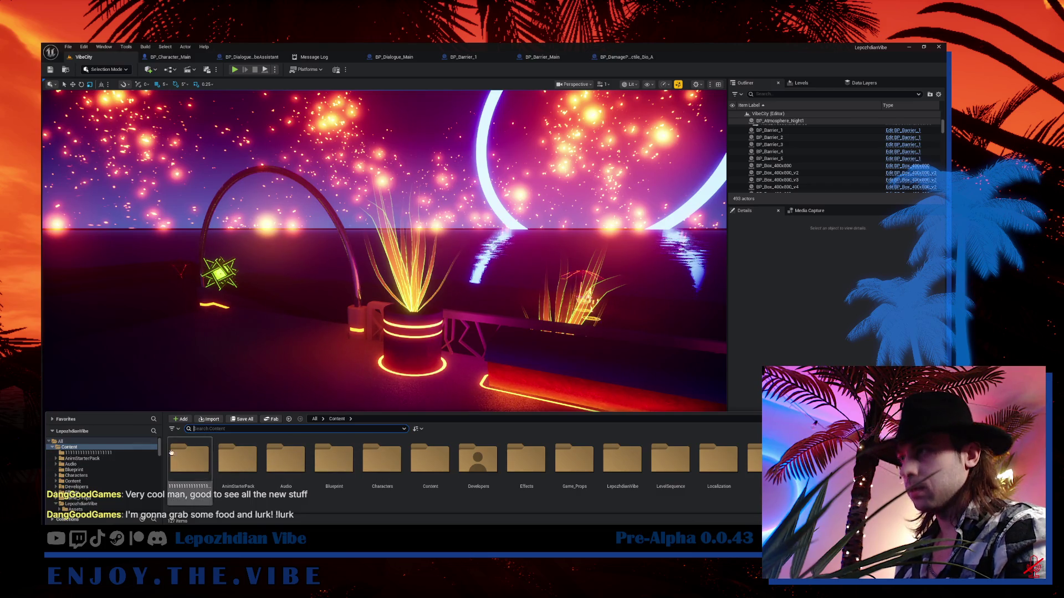
left_click_drag(160, 410, 159, 259)
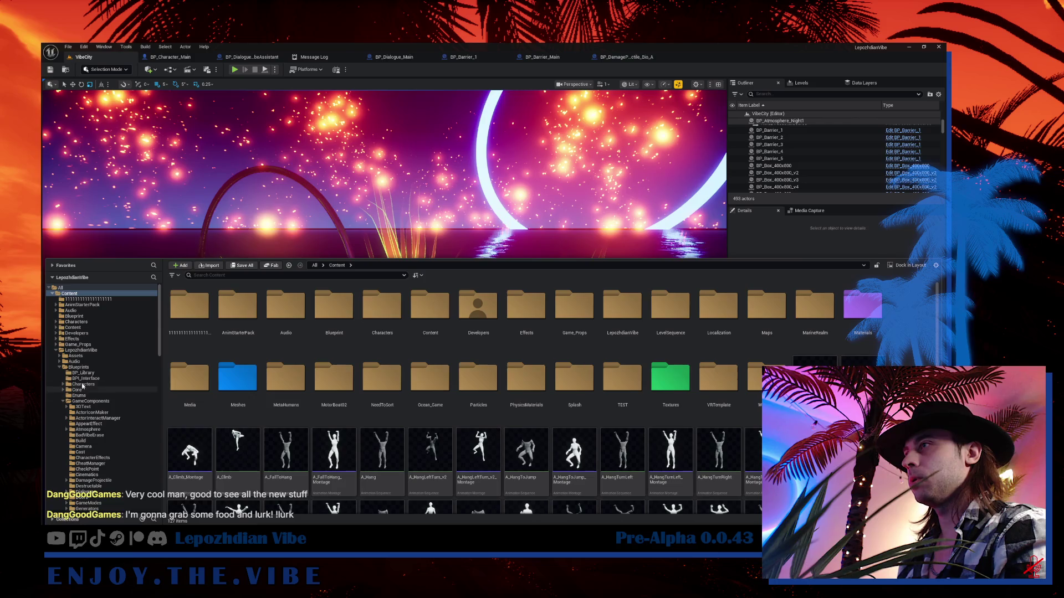
left_click(60, 367)
left_click(71, 395)
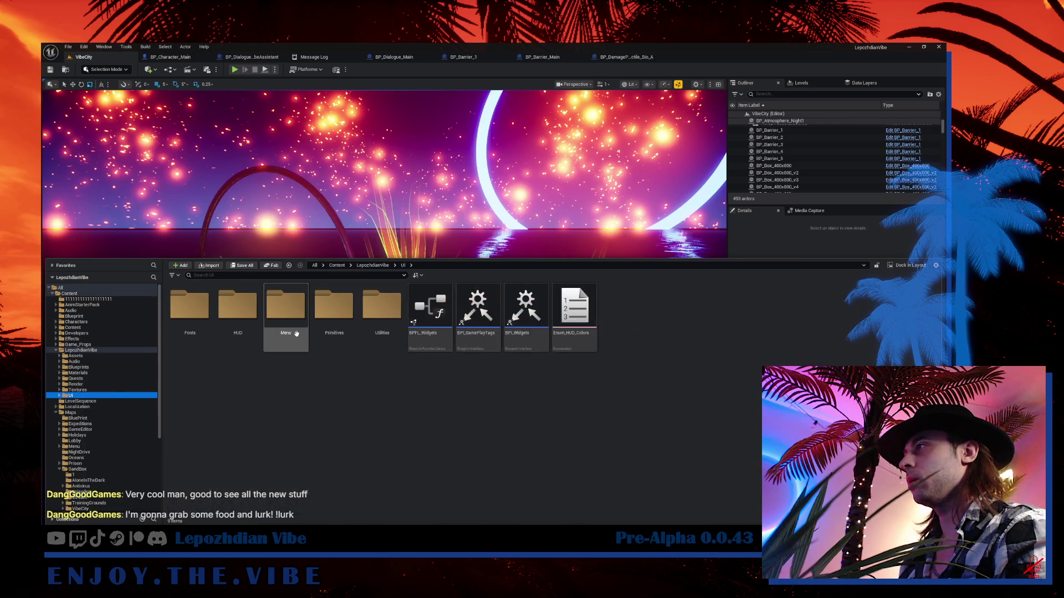
left_click(252, 314)
double_click(252, 314)
left_click(277, 301)
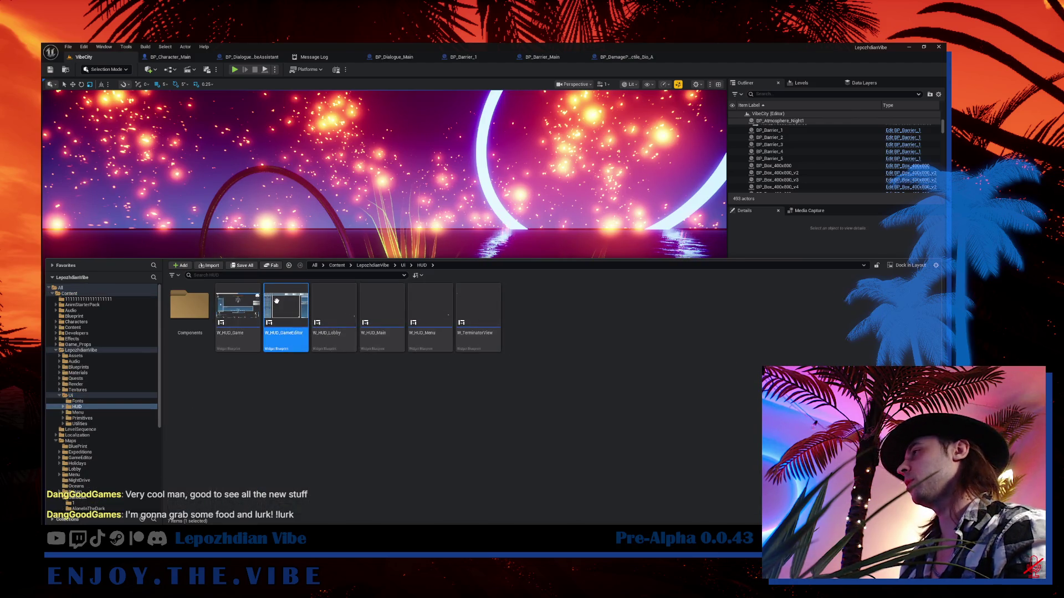
double_click(277, 301)
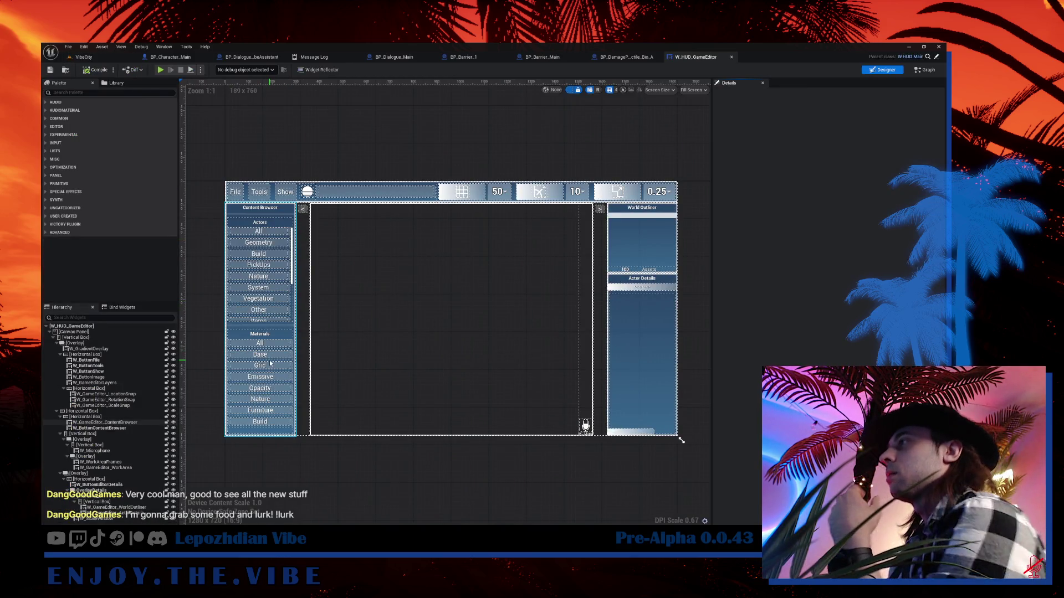
- Open W_GameEditor_ContentBrowser, inspect its ScrollBoxAllMaterials hierarchy, and switch to the ToolTip_Materials graph
left_click(271, 363)
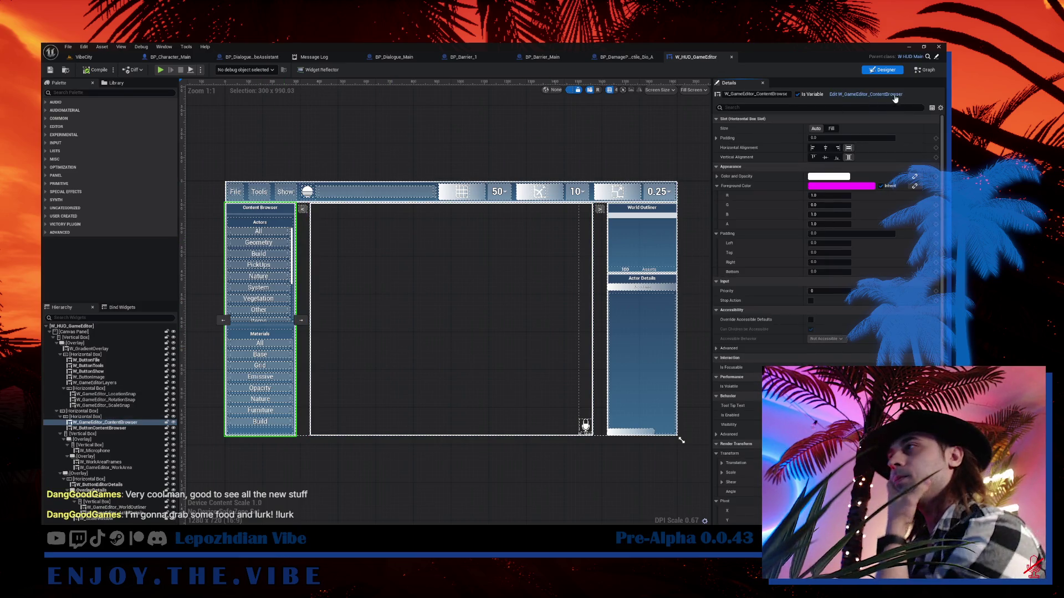
double_click(293, 287)
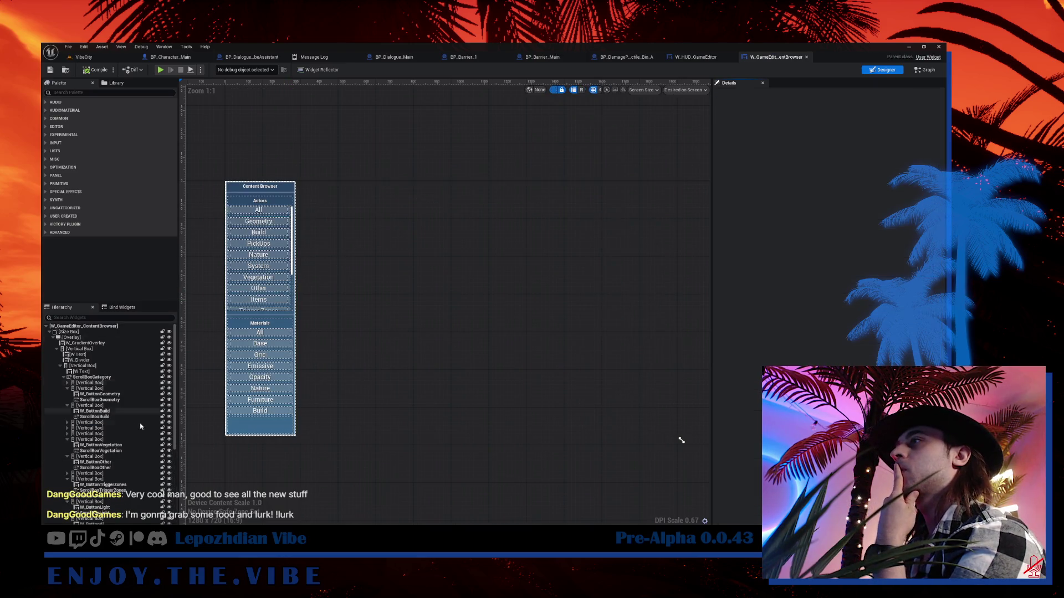
left_click(262, 364)
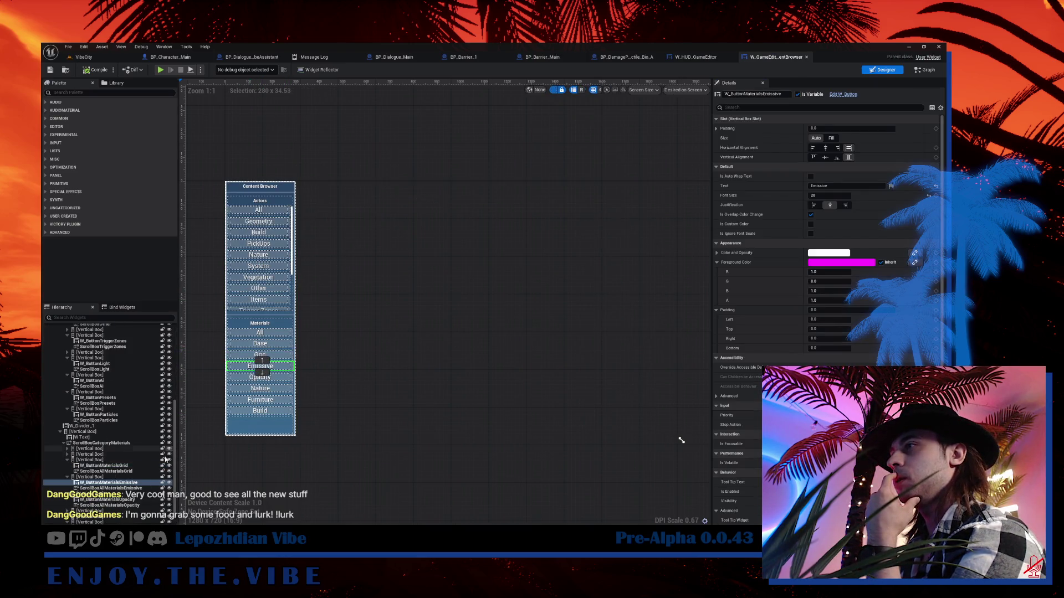
left_click(103, 444)
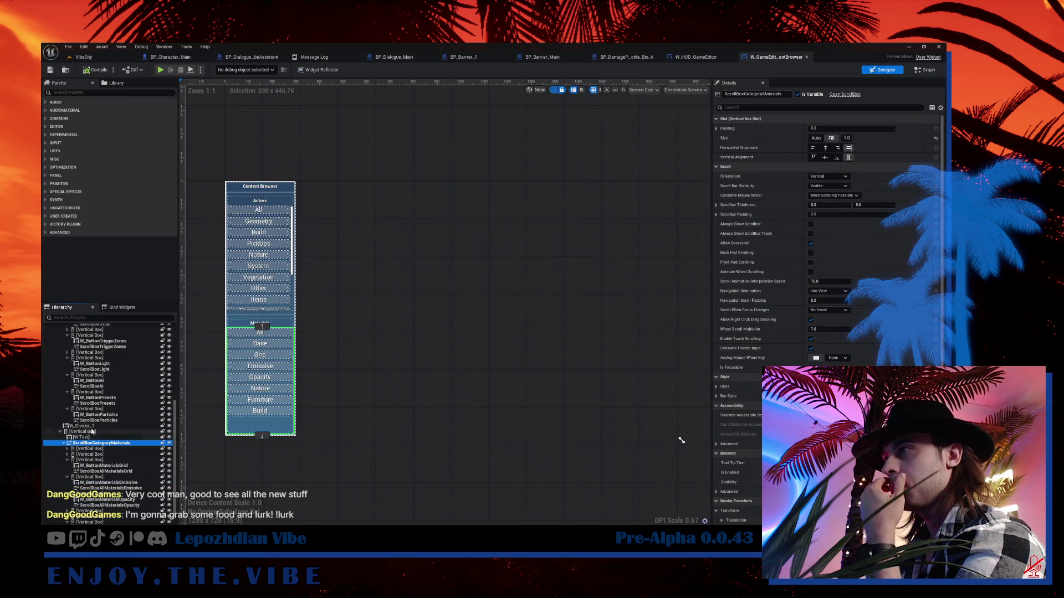
left_click(67, 449)
left_click(121, 460)
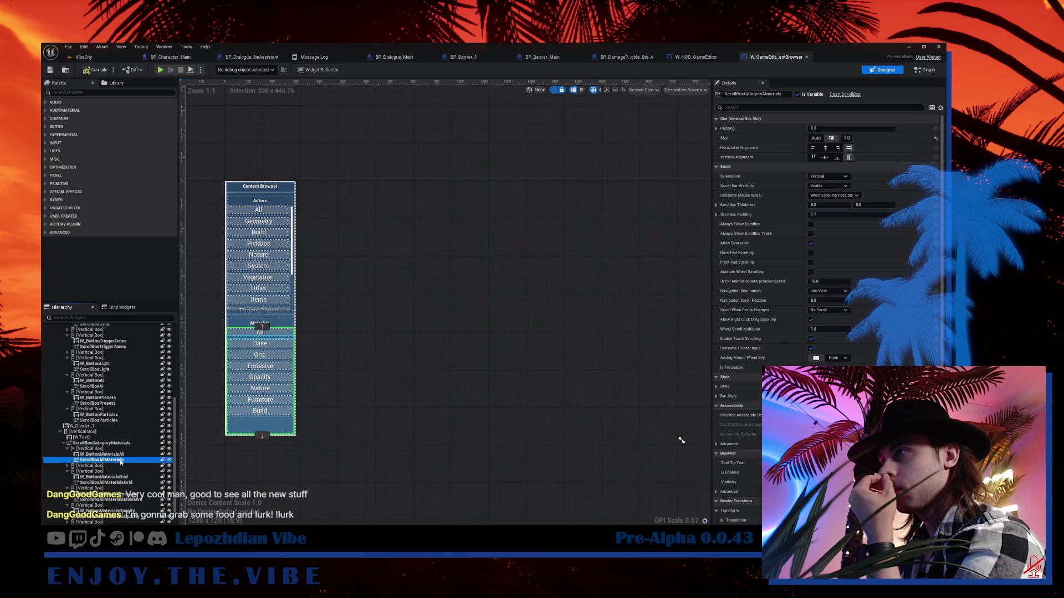
left_click(925, 71)
scroll(137, 173, "up", 5)
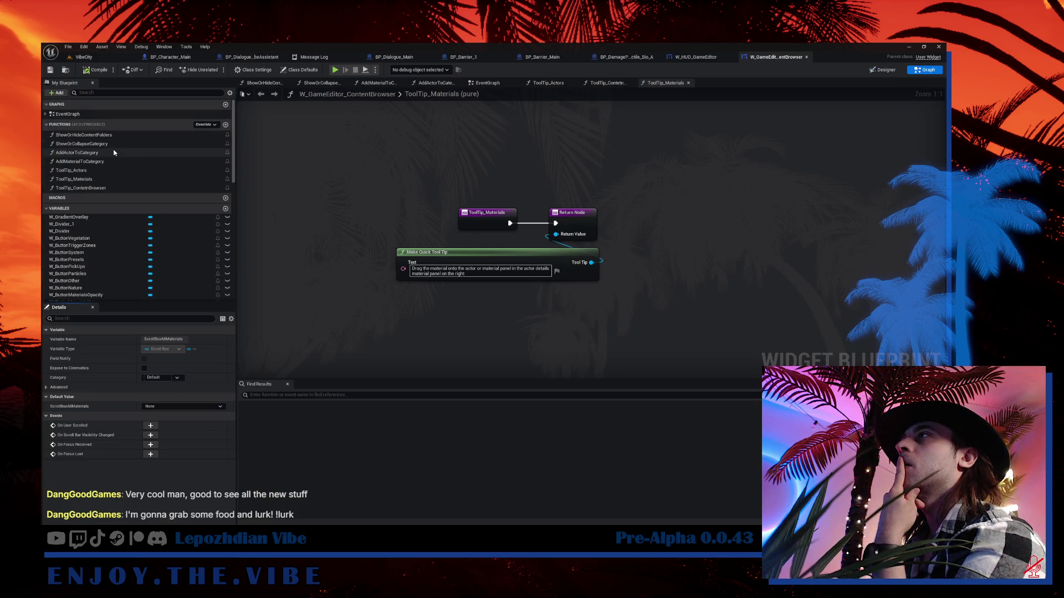
- Follow AddMaterialToCategory's data table loop to Set Material Visuals, open W_GameEditor_ContentAsset, then return to VibeCity
double_click(83, 161)
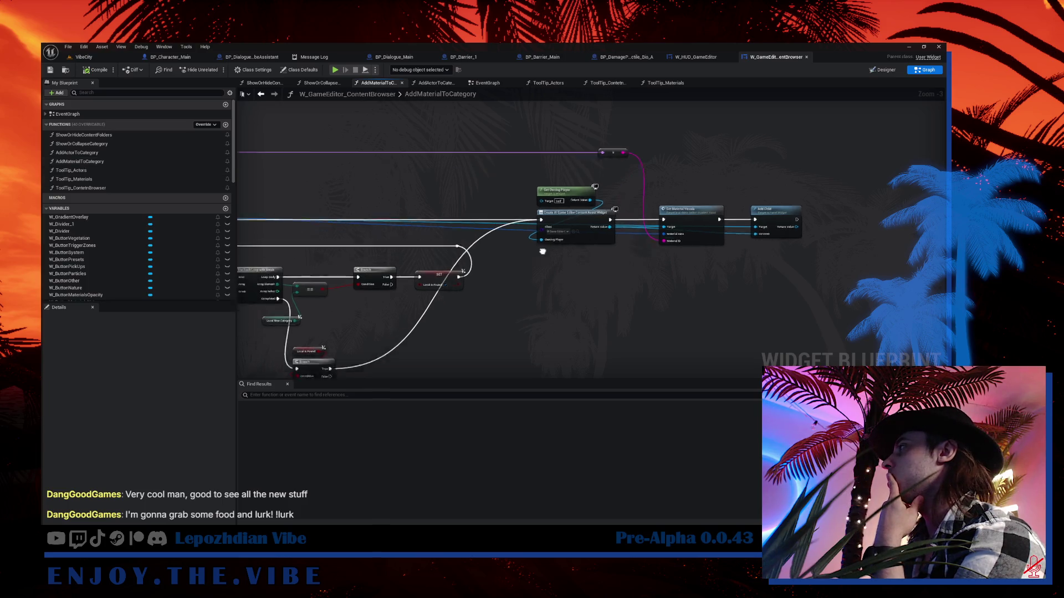
mouse_move(543, 251)
left_mouse_down()
mouse_move(579, 239)
mouse_move(701, 244)
mouse_move(755, 259)
left_mouse_up()
scroll(453, 269, "up", 3)
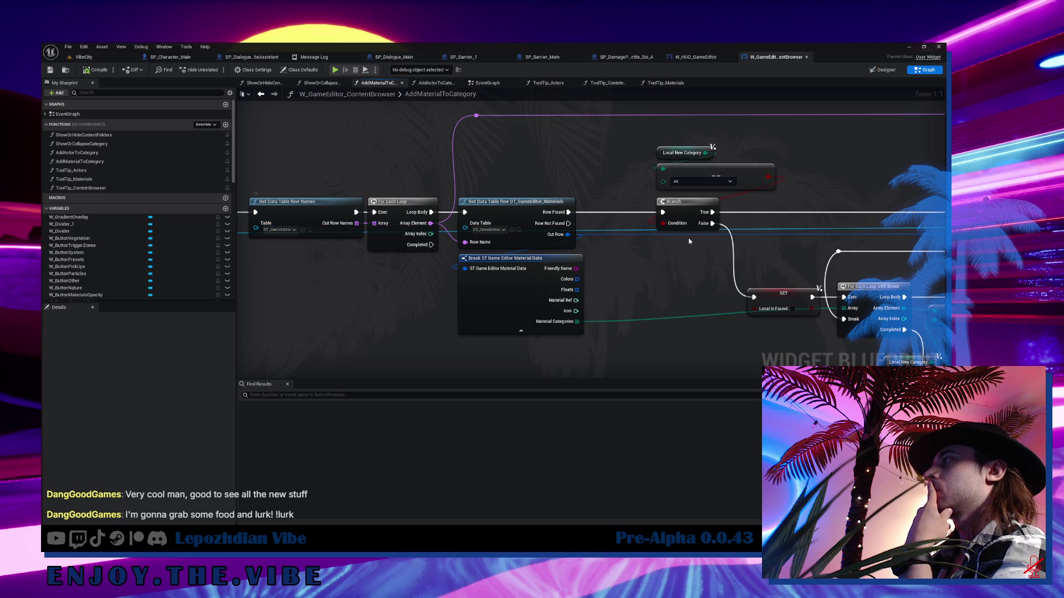
left_click_drag(310, 233, 241, 319)
left_click(474, 290)
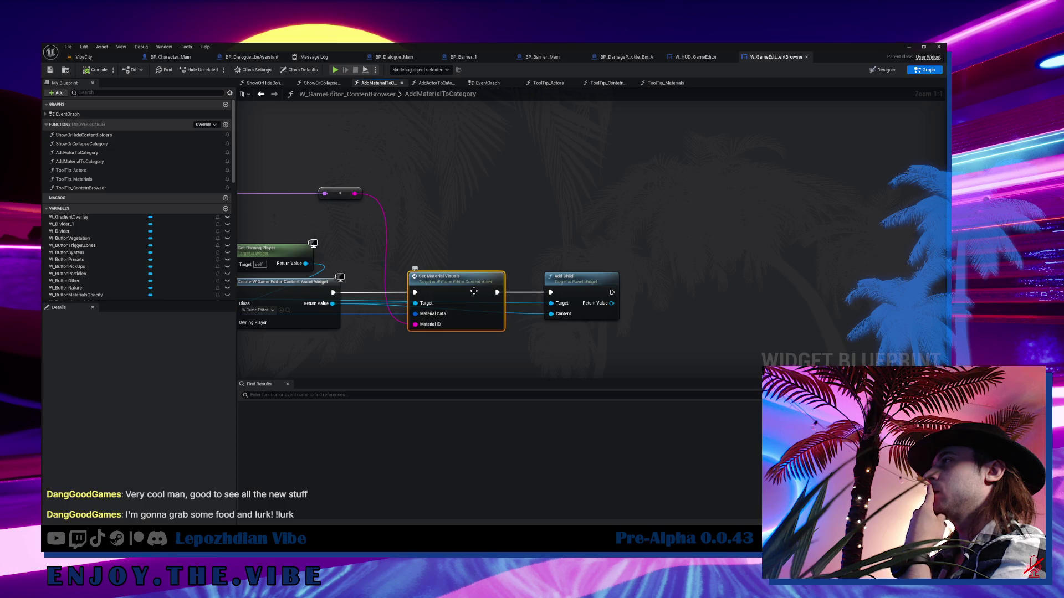
double_click(473, 291)
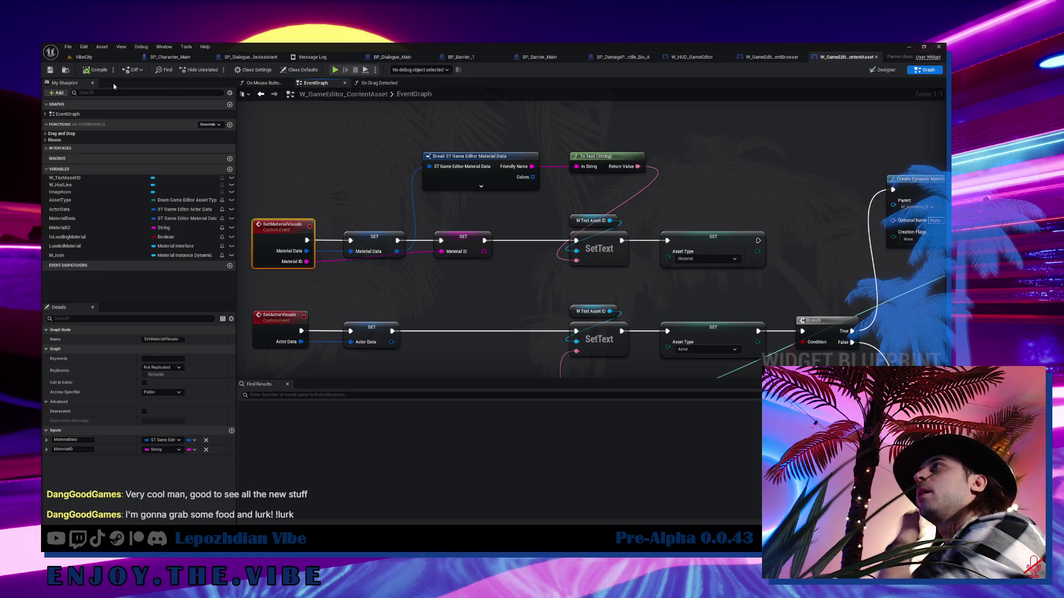
left_click(83, 57)
key("ctrl+space")
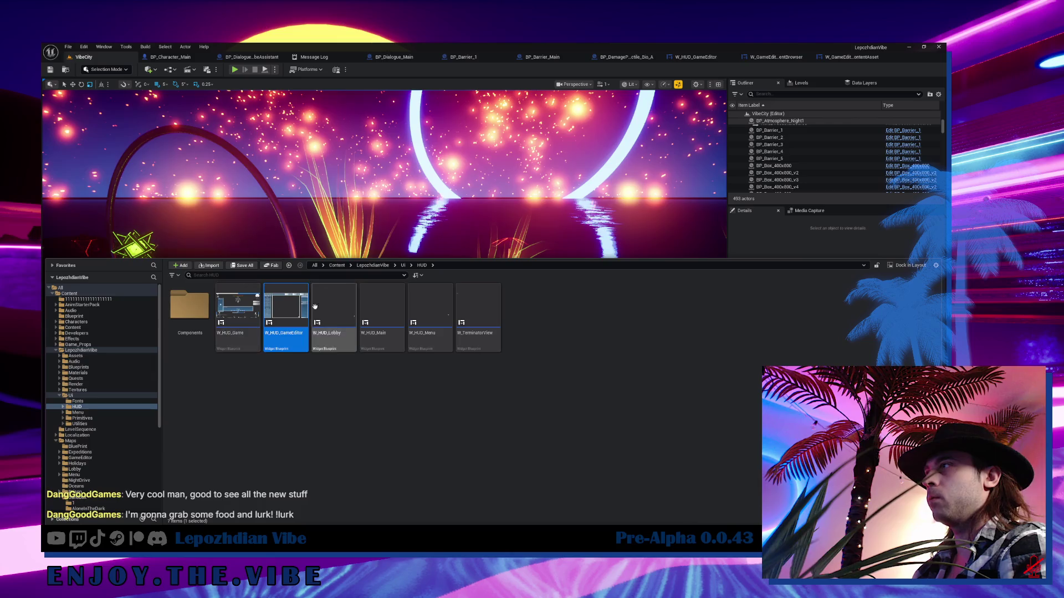
- Search the root Content folder for 'materials' and open the DT_GameEditor_Materials data table
left_click(337, 264)
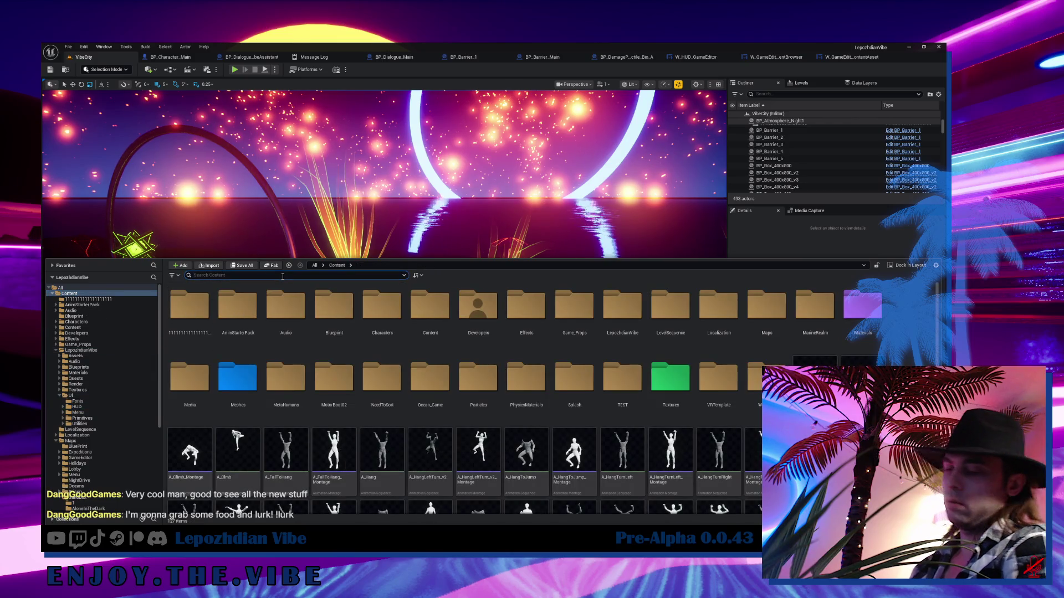
left_click(282, 276)
type("materials")
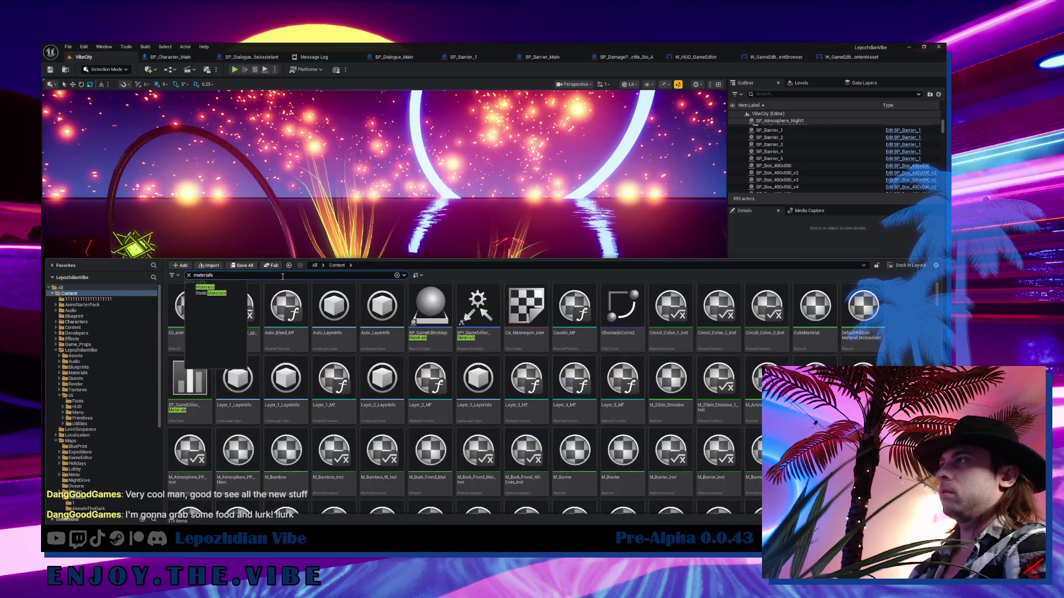
left_click(182, 397)
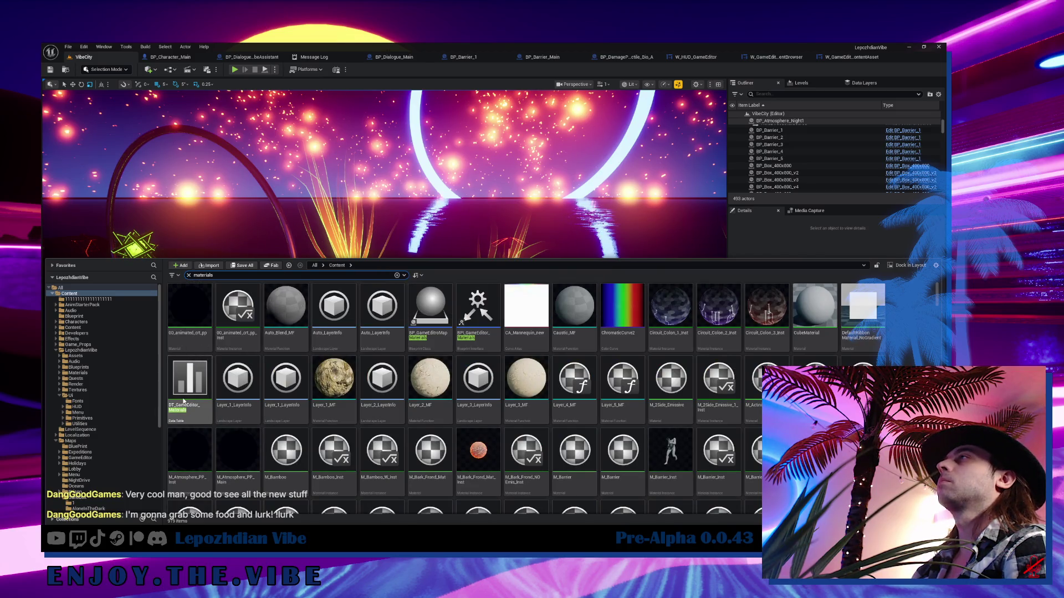
double_click(184, 400)
scroll(153, 188, "down", 7)
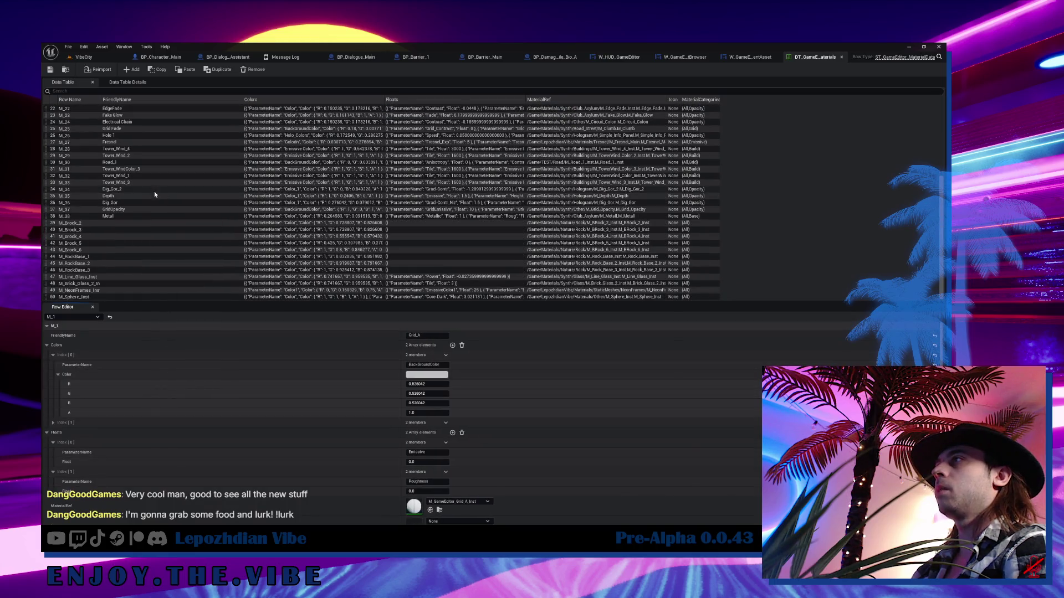
- Review rows M_Brock_2 through M_RockBase_1 and the M_Line_Glass_Inst and M_Brick_Glass_2_Inst rows
left_click(115, 224)
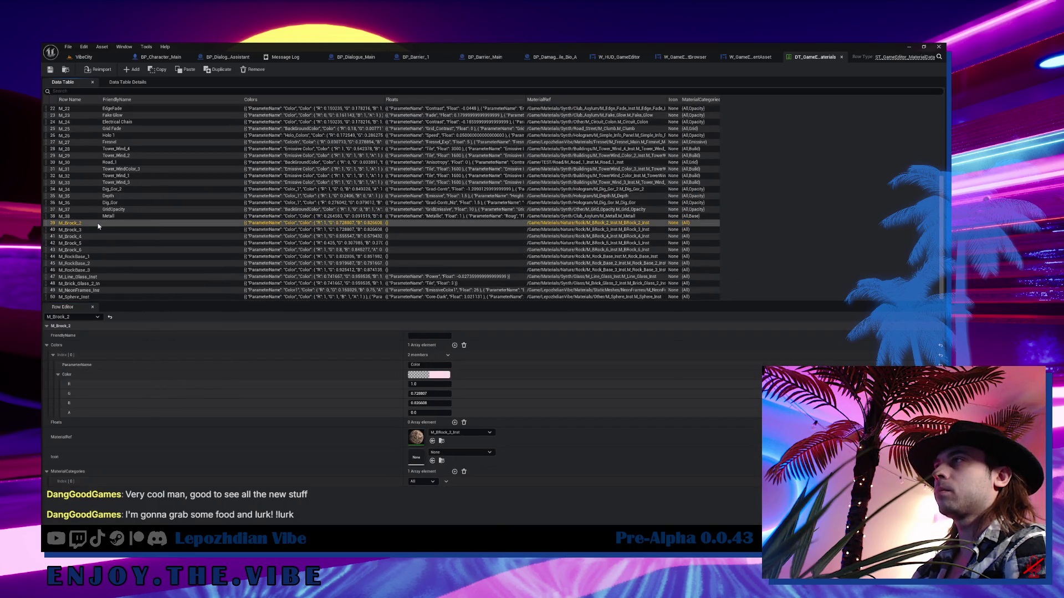
left_click(444, 337)
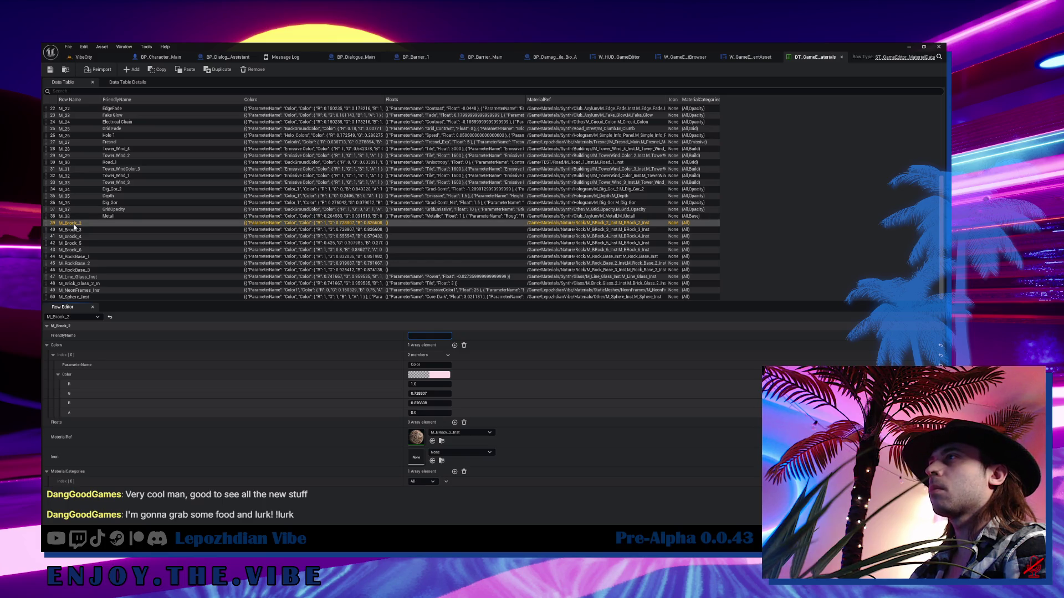
left_click(110, 230)
left_click(112, 238)
left_click(121, 250)
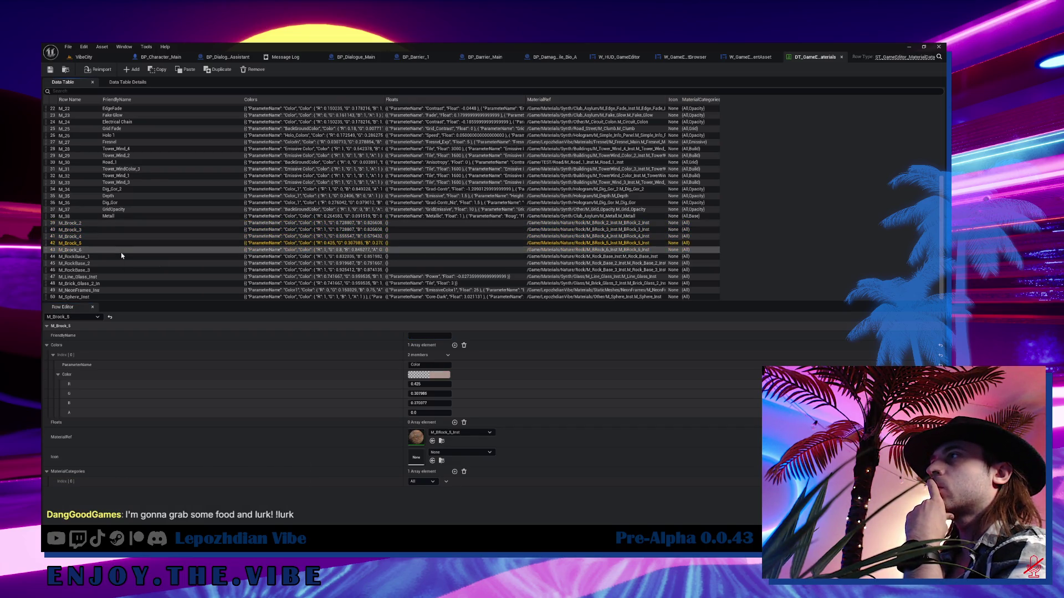
left_click(121, 256)
left_click(124, 277)
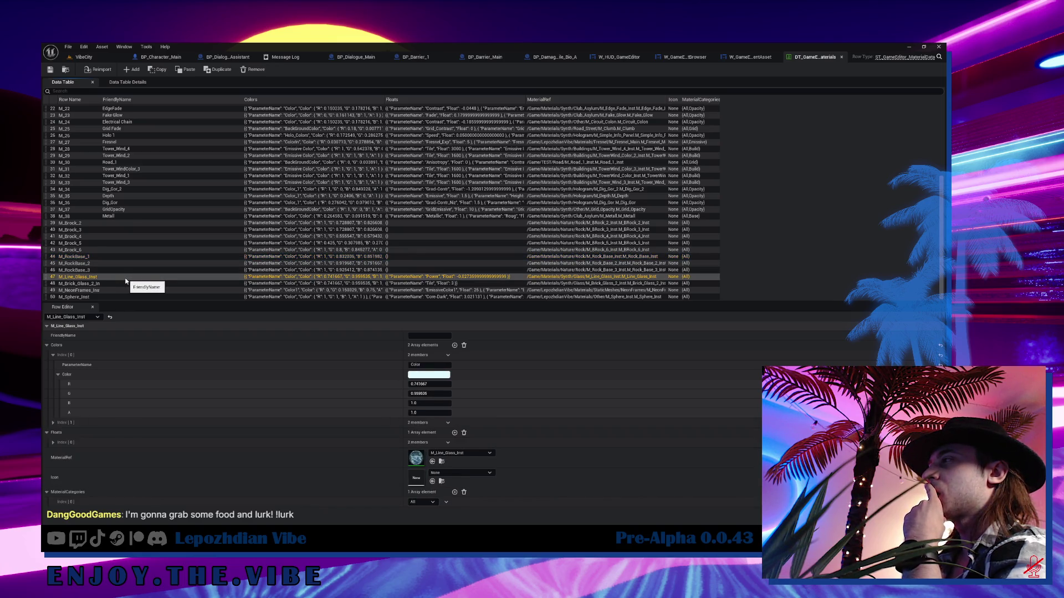
left_click(125, 284)
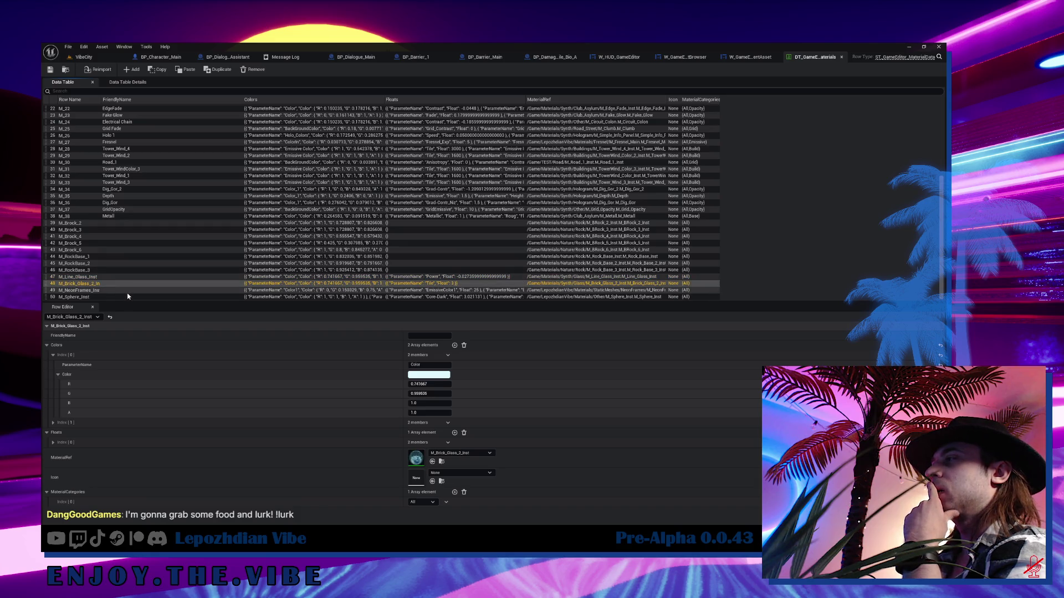
left_click(109, 278)
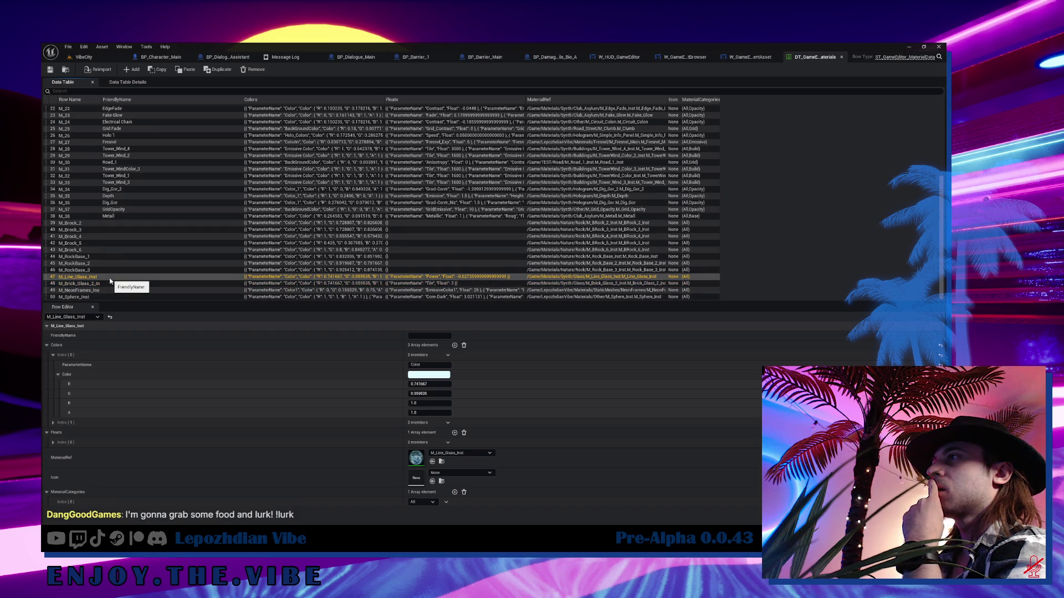
- Set friendly names 'Line Glass' for M_Line_Glass_Inst and 'Brick Glass' for M_Brick_Glass_2_Inst
left_click(418, 336)
type("Line Glass")
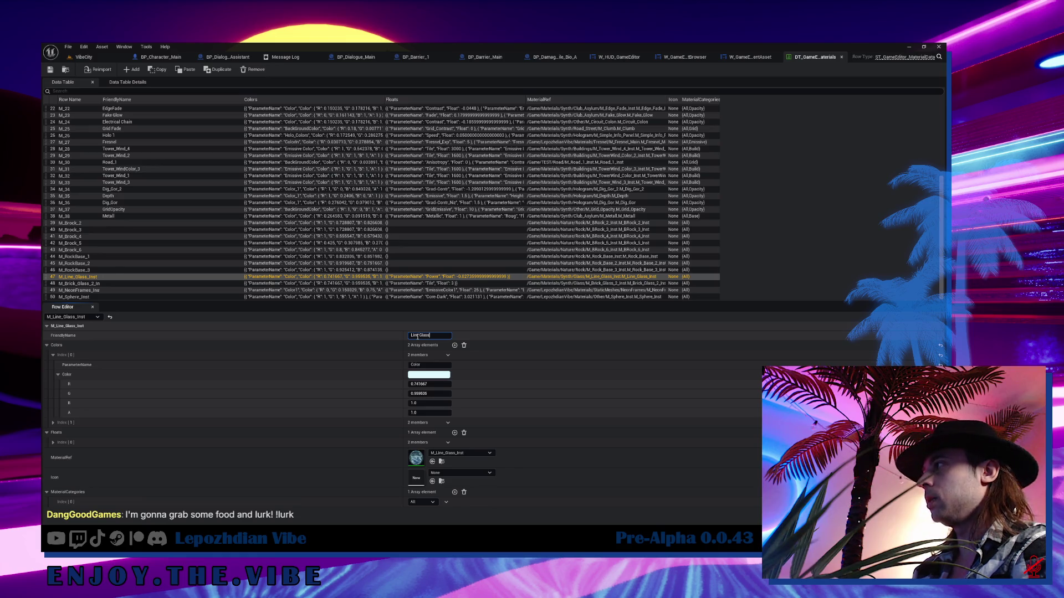
key("Return")
left_click(133, 283)
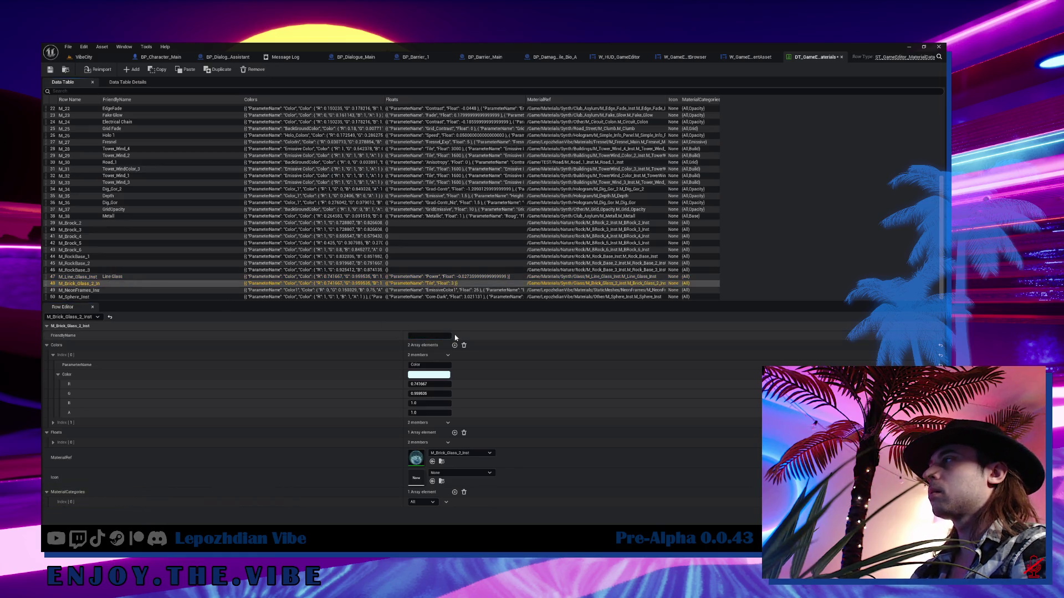
left_click(440, 336)
type("Brick Gla")
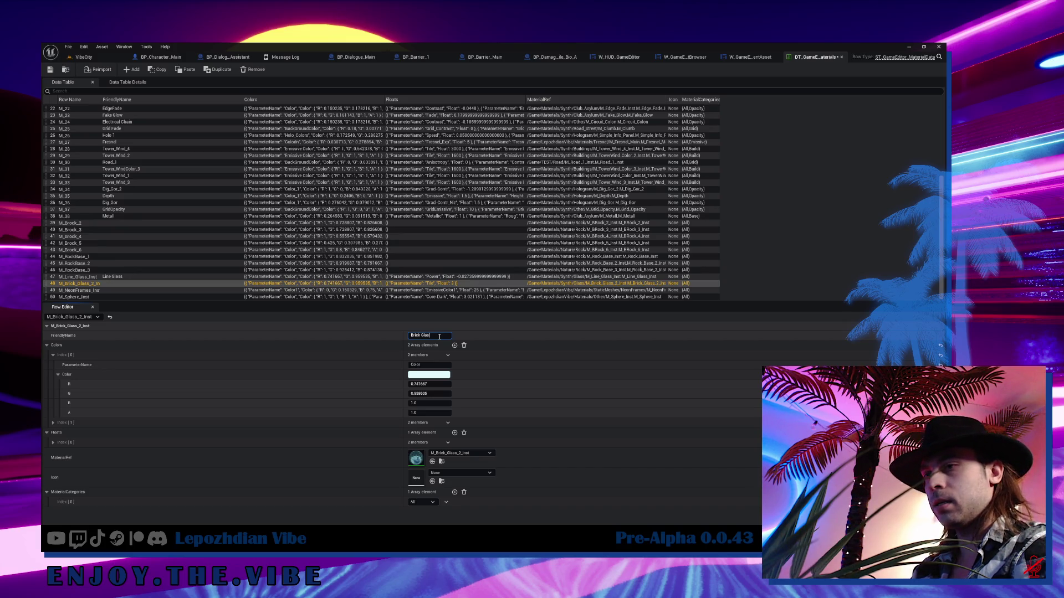
type("s")
key("Return")
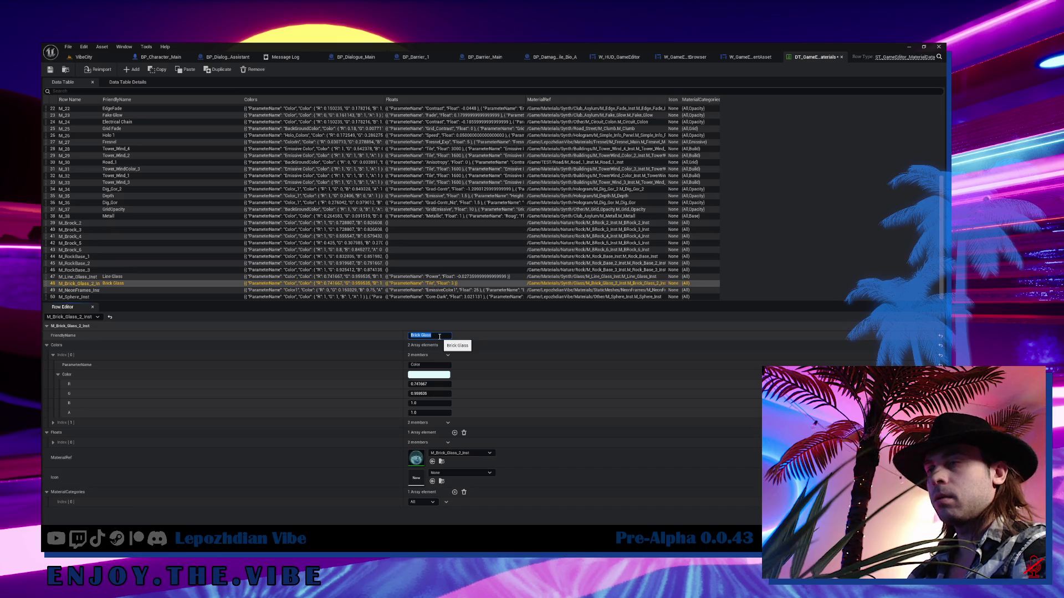
- Widen the FriendlyName column, name M_NeonFrames_Inst 'Tripple Neon', and open the M_Sphere_Inst material
left_click(119, 290)
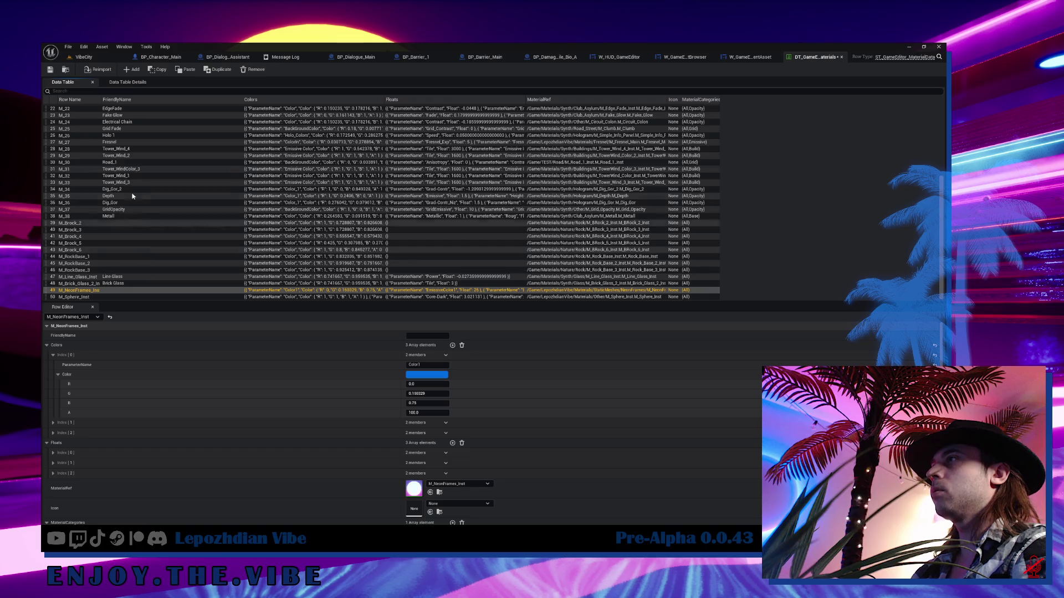
left_click_drag(103, 100, 131, 99)
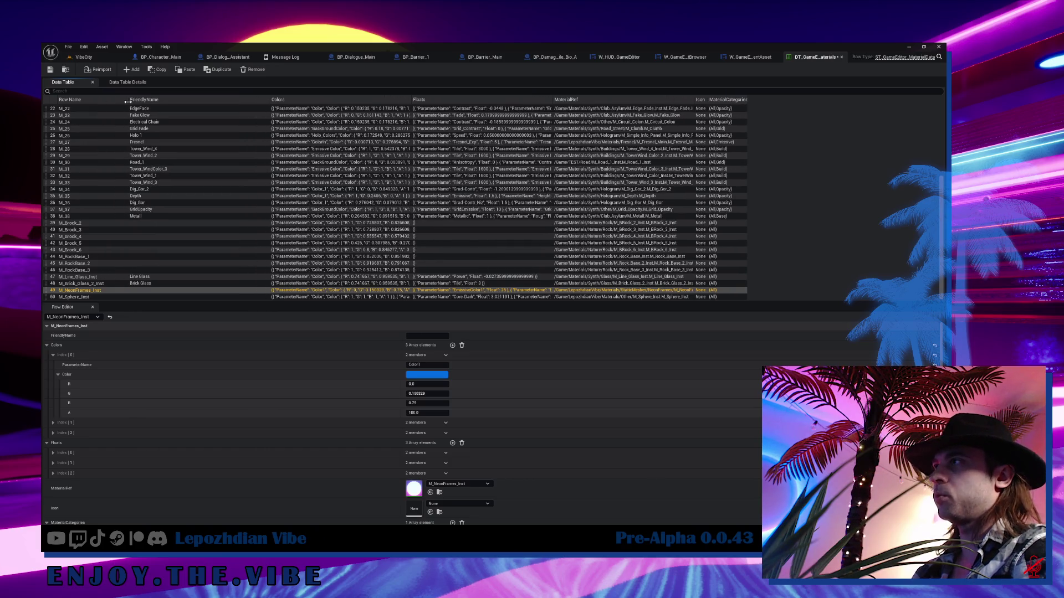
left_click(419, 336)
type("Trippy Neon")
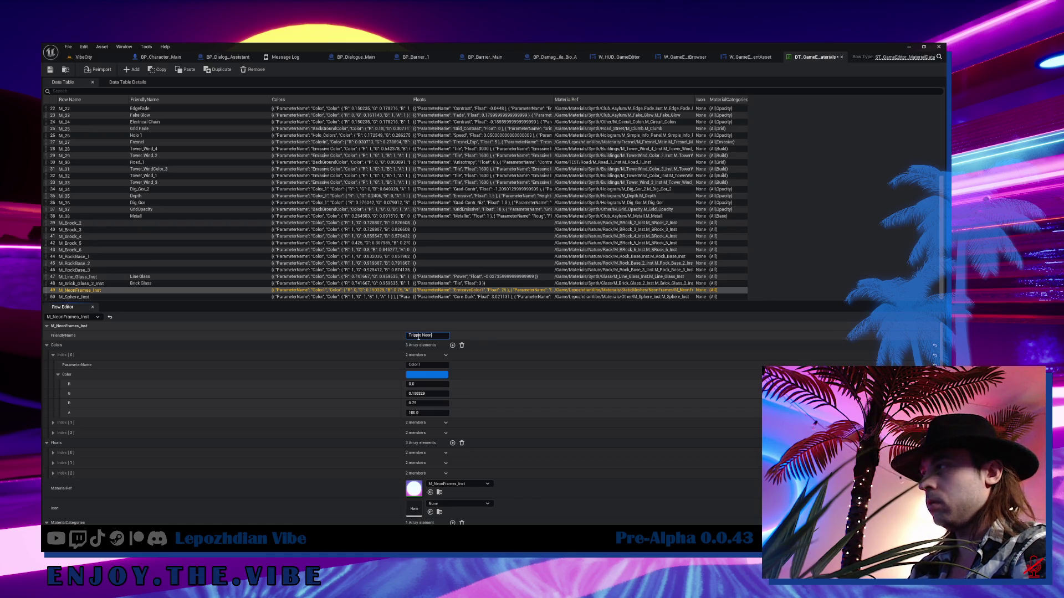
key("Return")
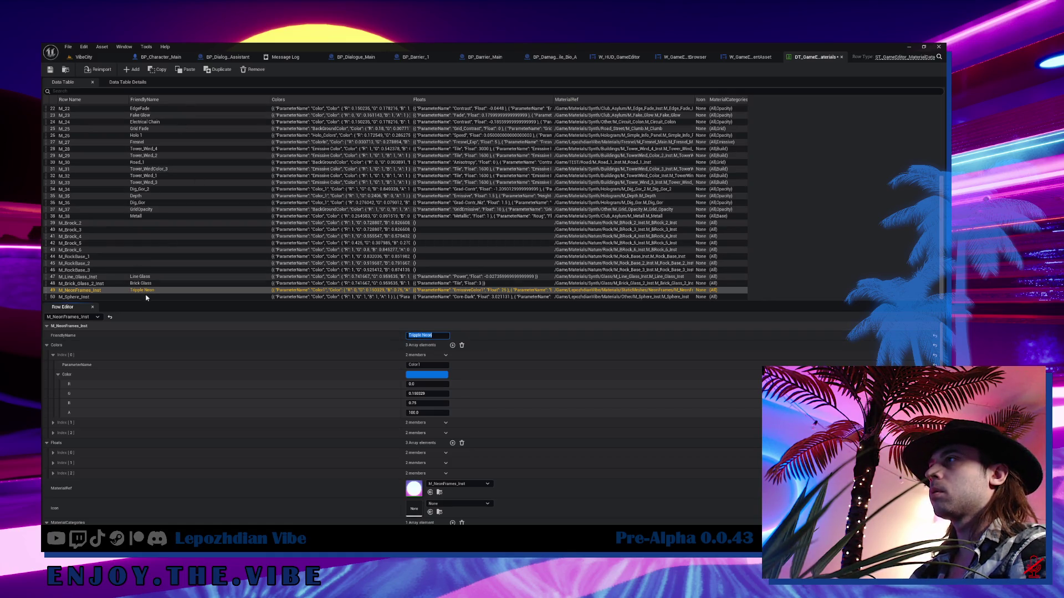
left_click(146, 297)
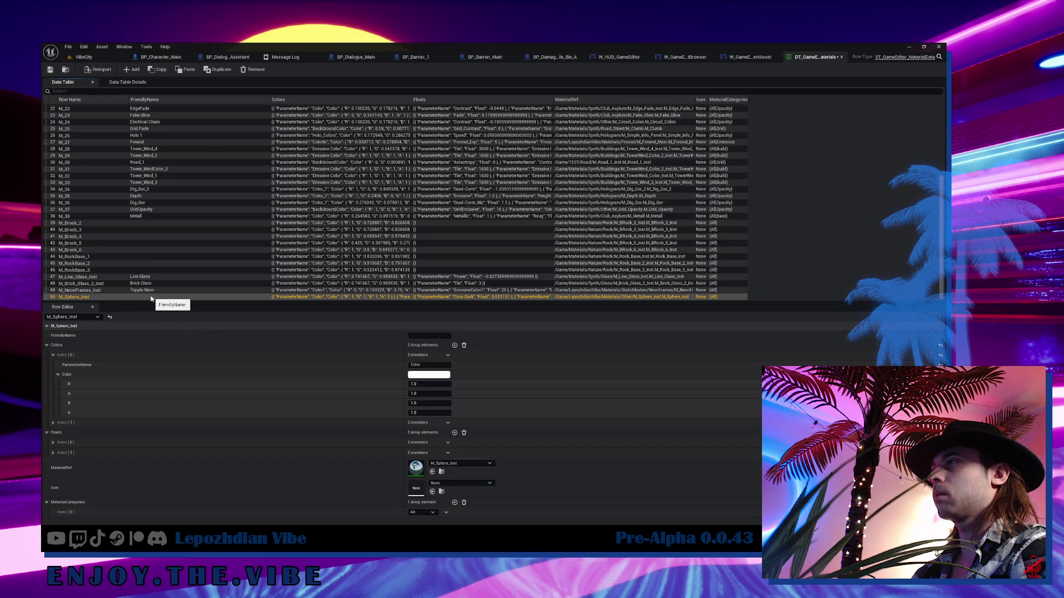
double_click(417, 470)
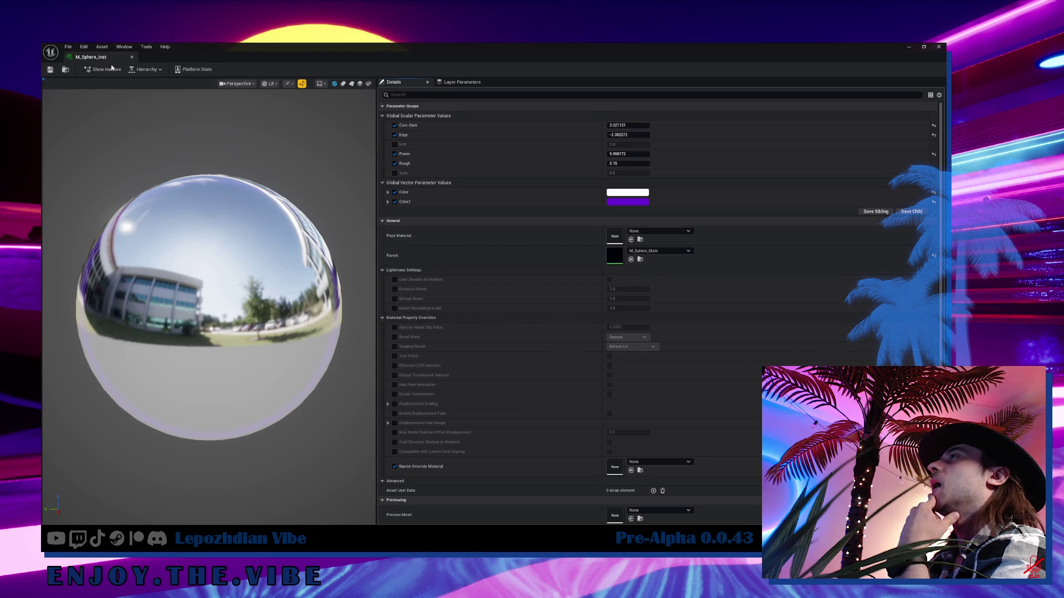
- Dock the M_Sphere_Inst editor in the tab bar and switch back to the materials data table
mouse_move(91, 57)
left_mouse_down()
mouse_move(258, 81)
mouse_move(703, 59)
left_mouse_up()
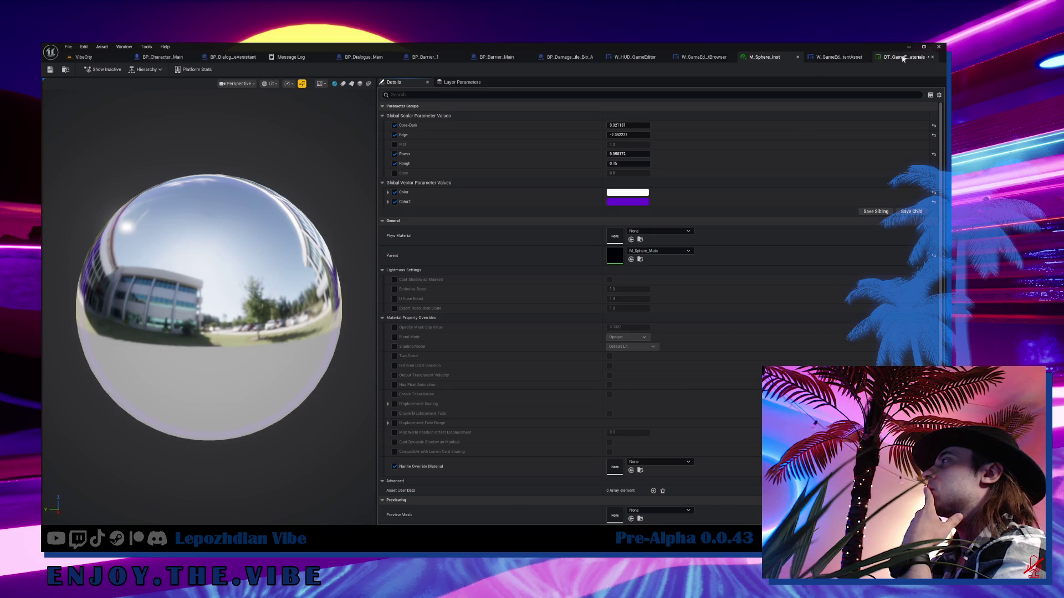
left_click(903, 56)
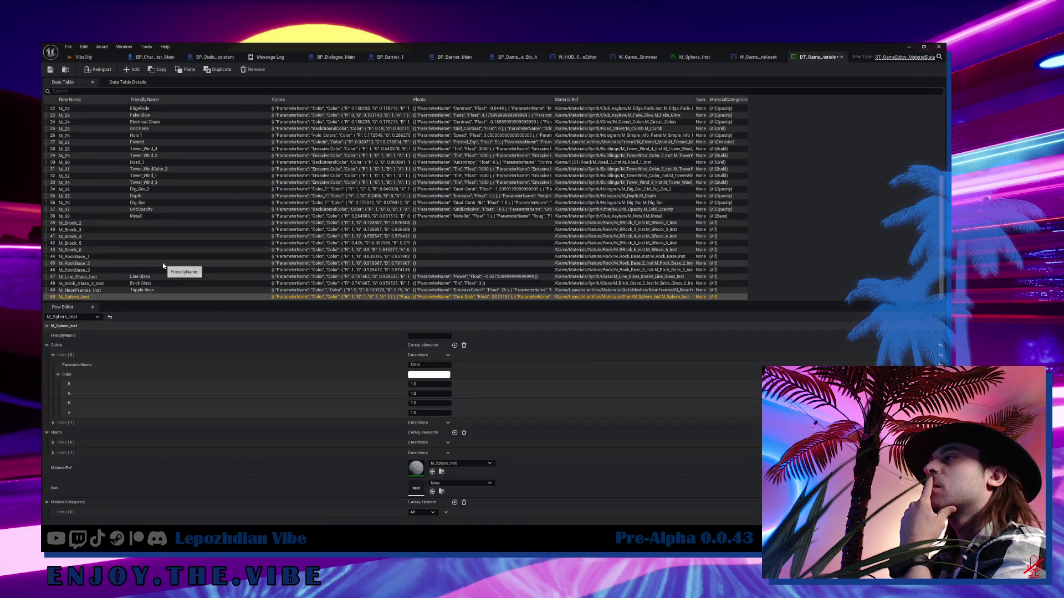
- Step upward through the rows from M_Line_Glass_Inst past M_36 Dig_Gor, M_33 and M_27 Fresnel to M_23 Fake Glow
key("Up")
key("Up")
key("Up")
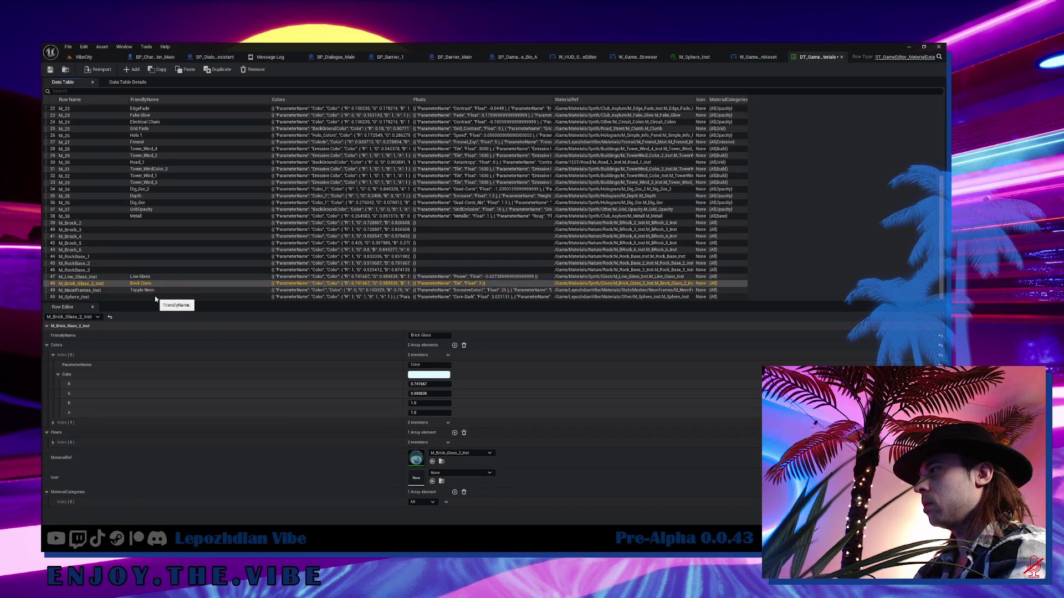
key("Up")
key("Up")
key("Up")
key("Up")
key("Up")
key("Up")
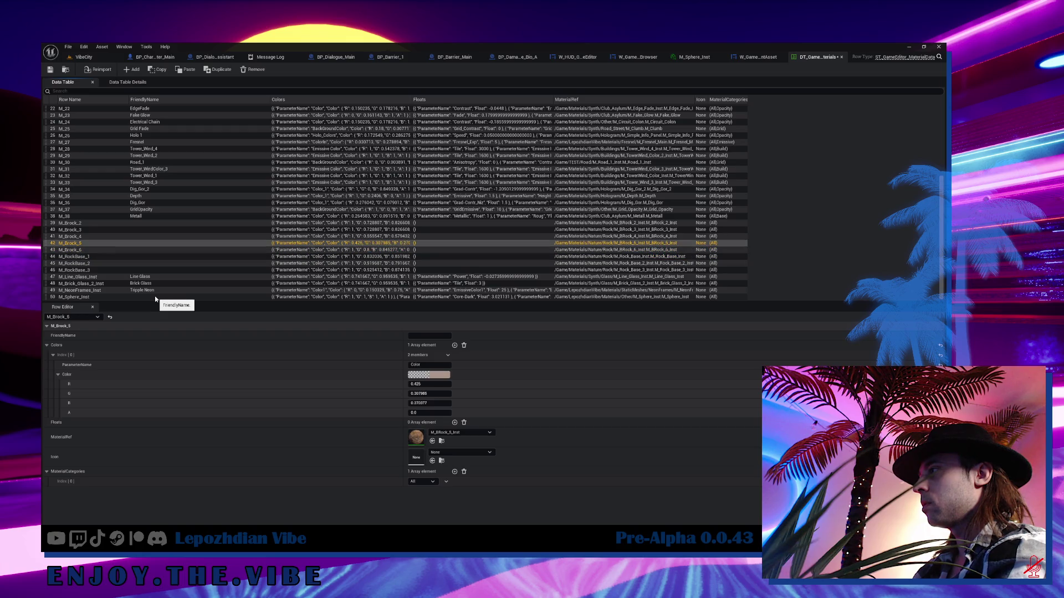
key("Down")
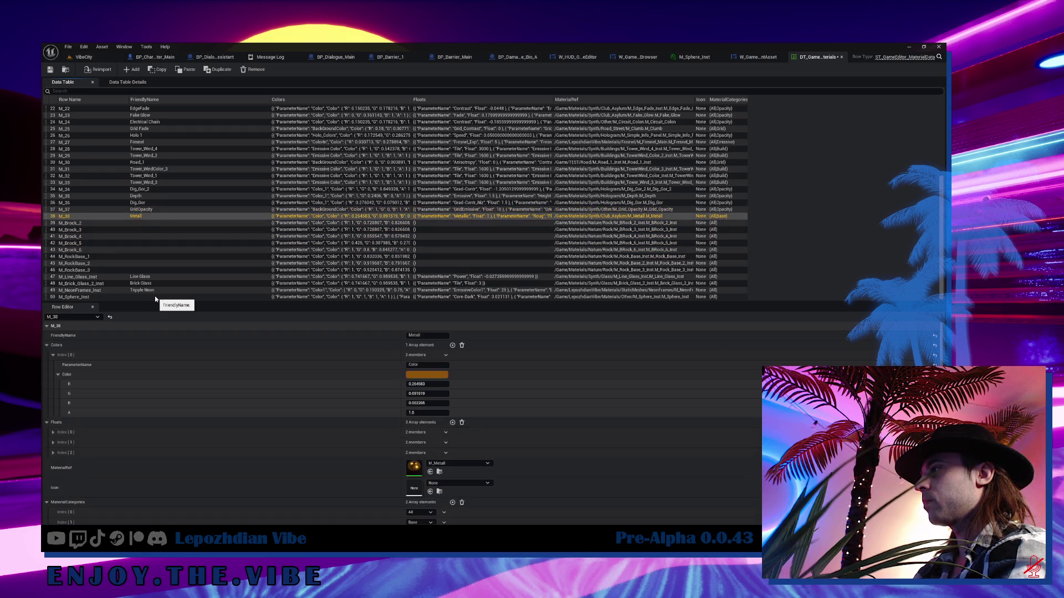
key("Up")
key("Up")
key("Up")
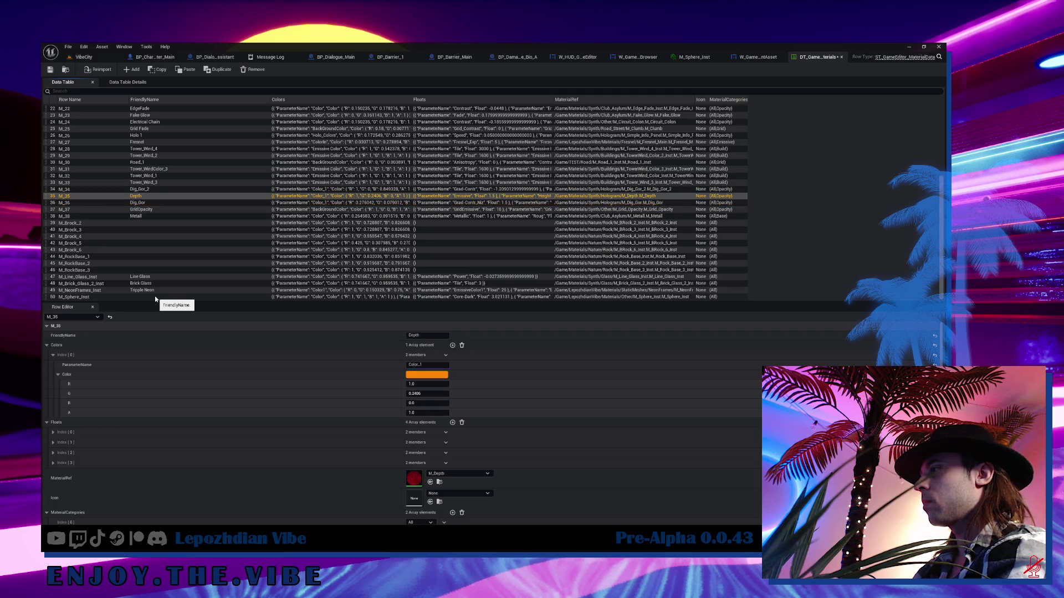
scroll(164, 258, "up", 1)
key("Up")
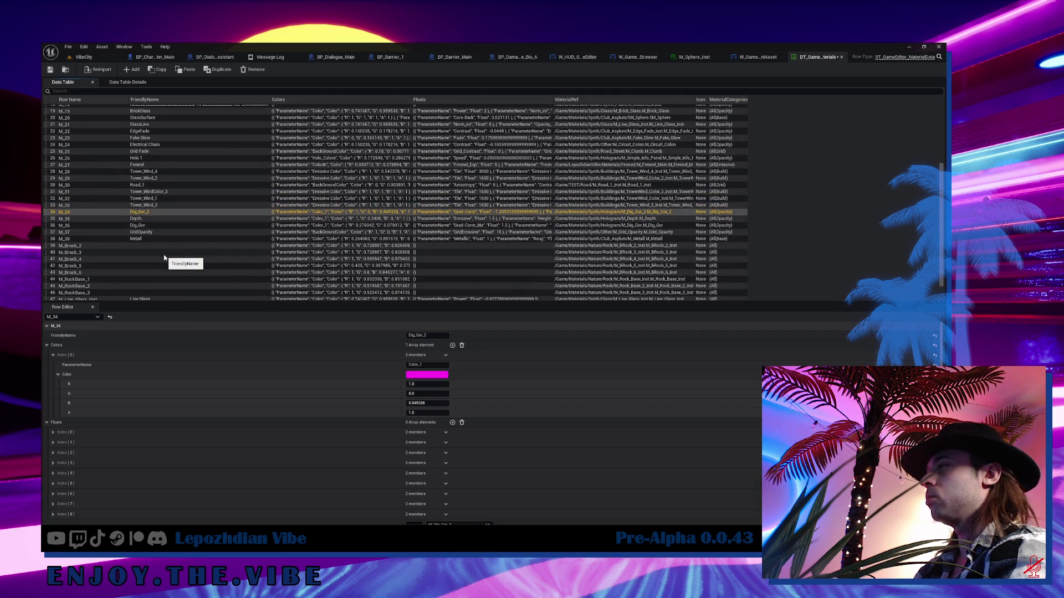
scroll(164, 254, "up", 1)
scroll(172, 239, "up", 2)
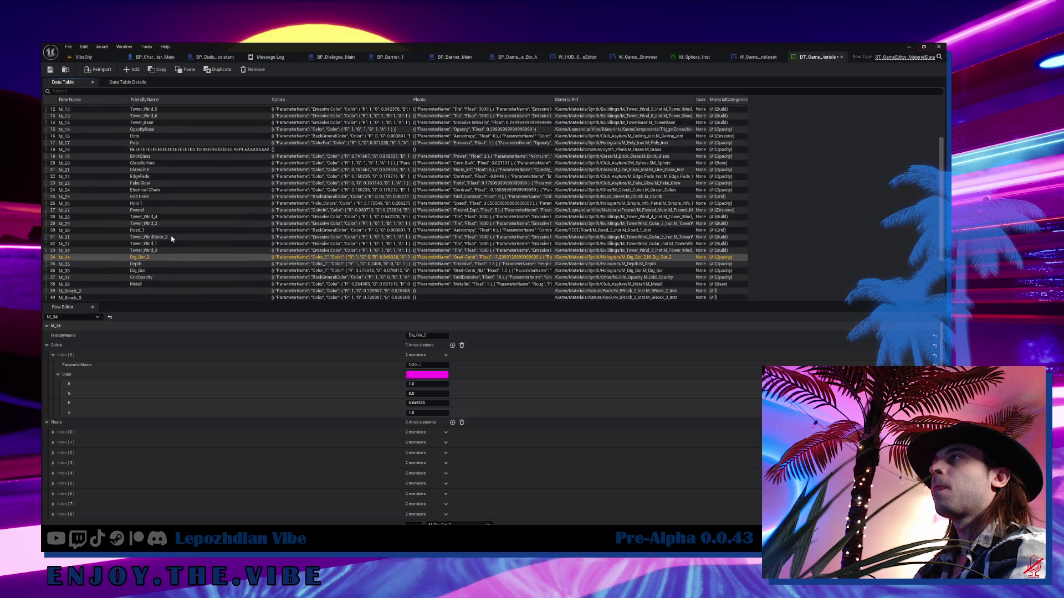
key("Up")
key("Up")
key("Up")
key("Up")
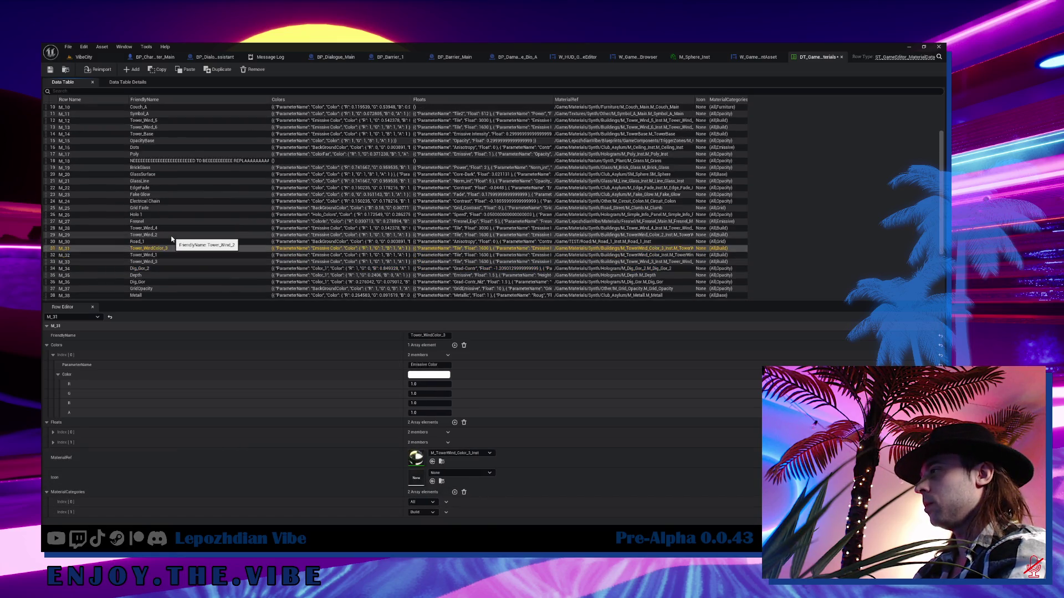
scroll(172, 240, "down", 2)
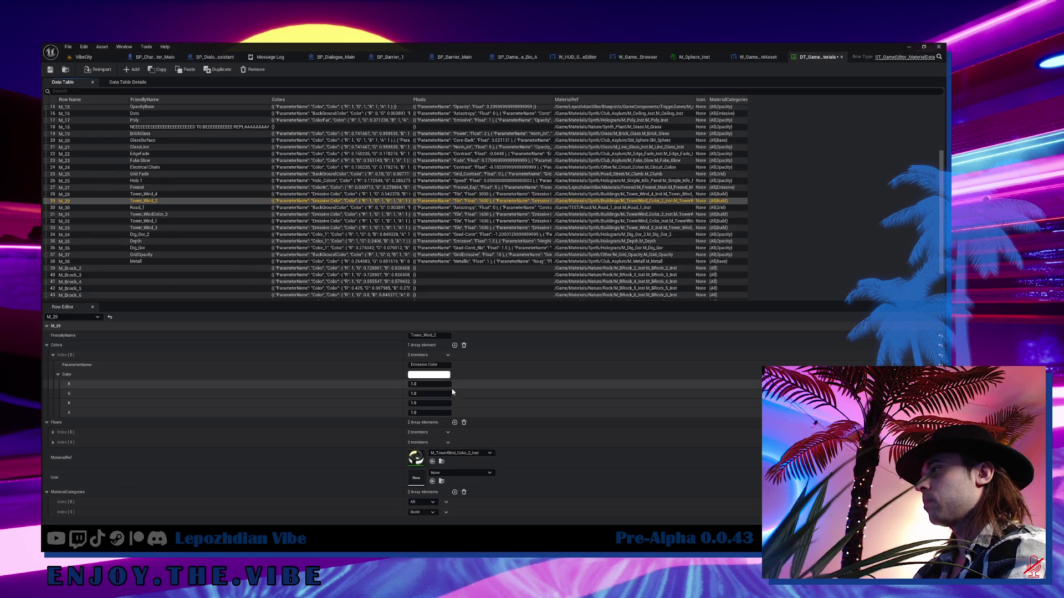
left_click(148, 189)
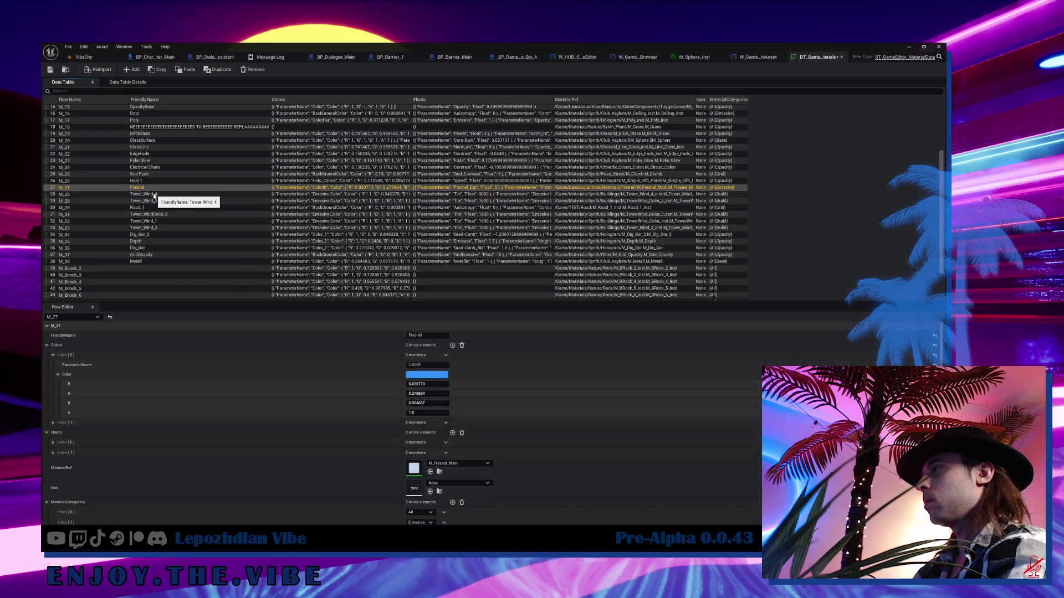
key("Up")
key("Up")
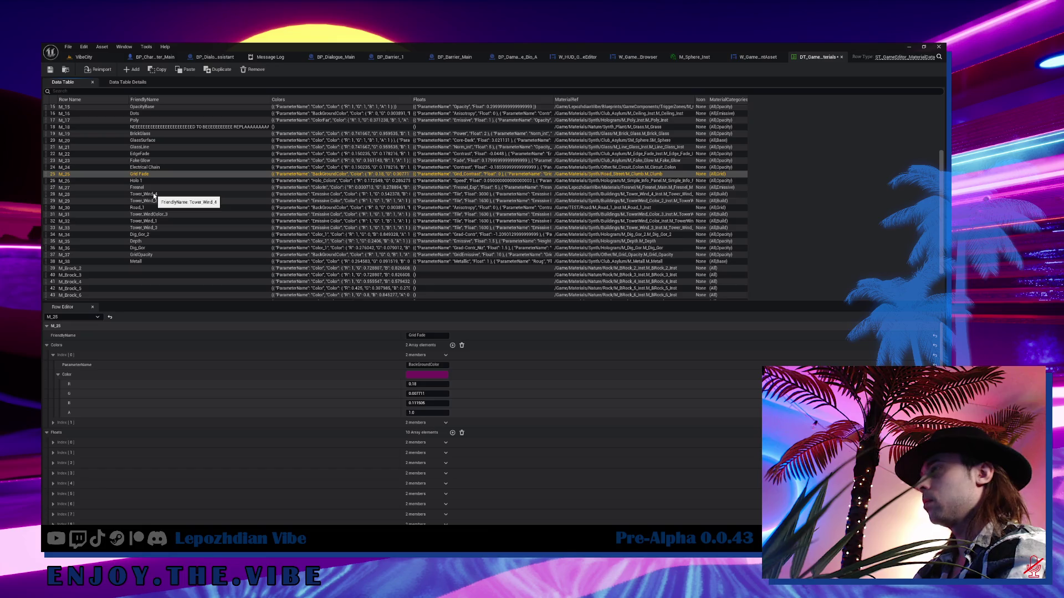
key("Up")
key("Up")
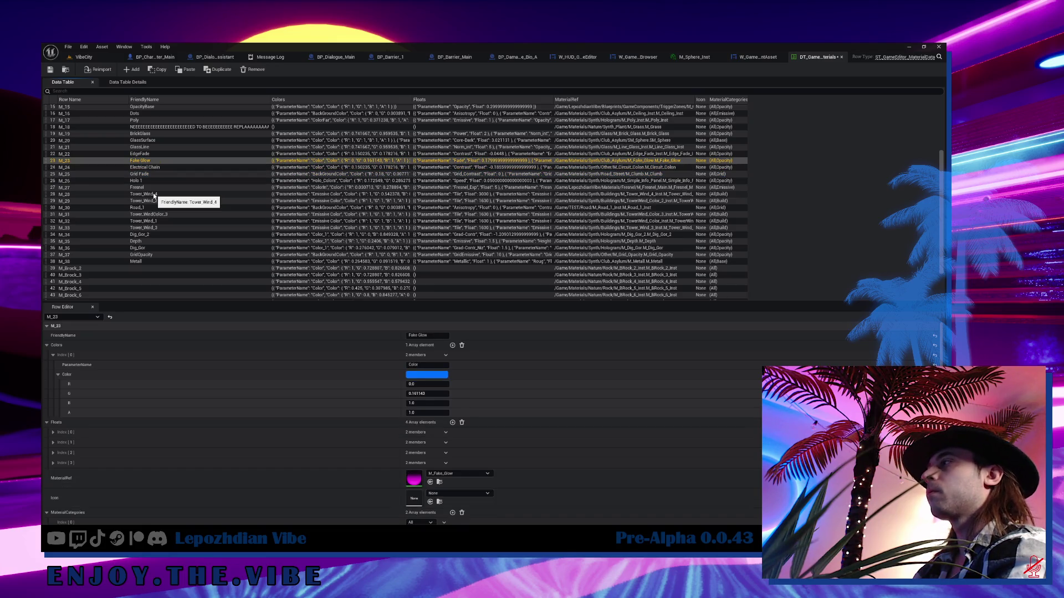
key("Up")
key("Up")
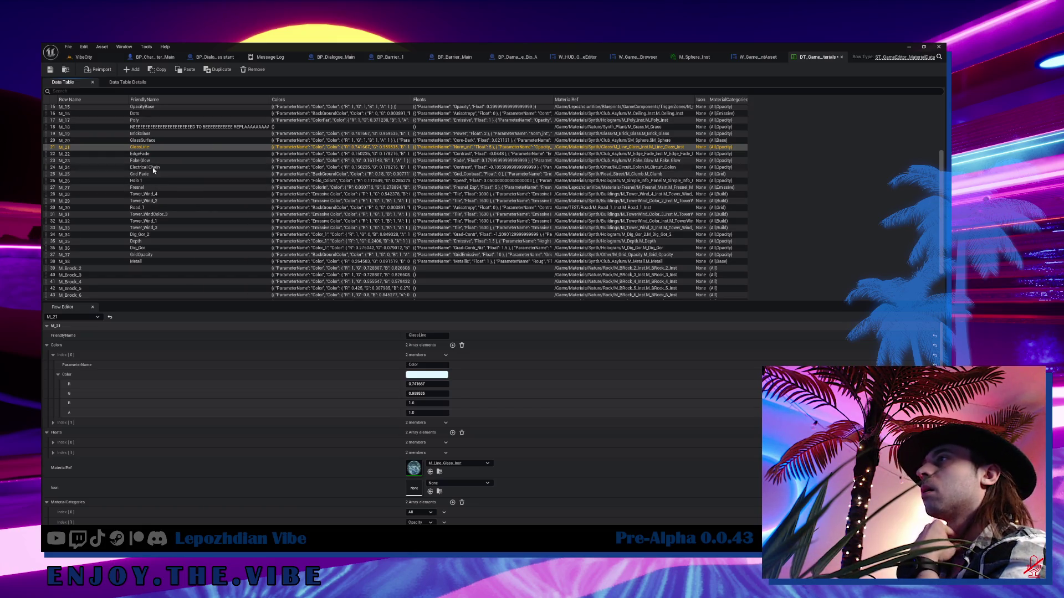
scroll(163, 254, "down", 3)
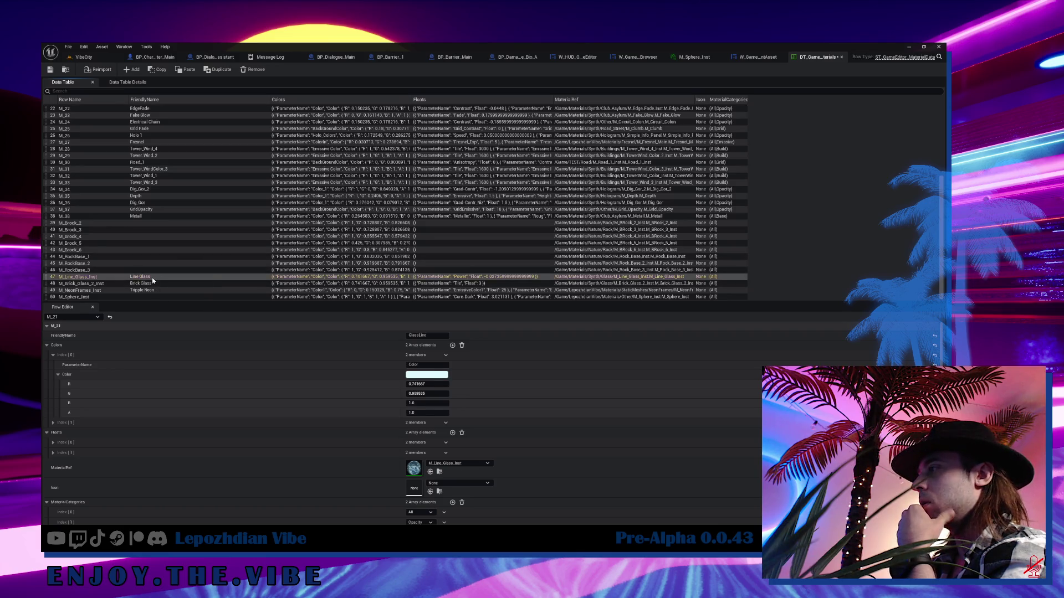
- Compare with the M_19–M_21 glass rows, then remove the M_Line_Glass_Inst and M_Brick_Glass_2_Inst rows
left_click(152, 277)
scroll(152, 278, "up", 3)
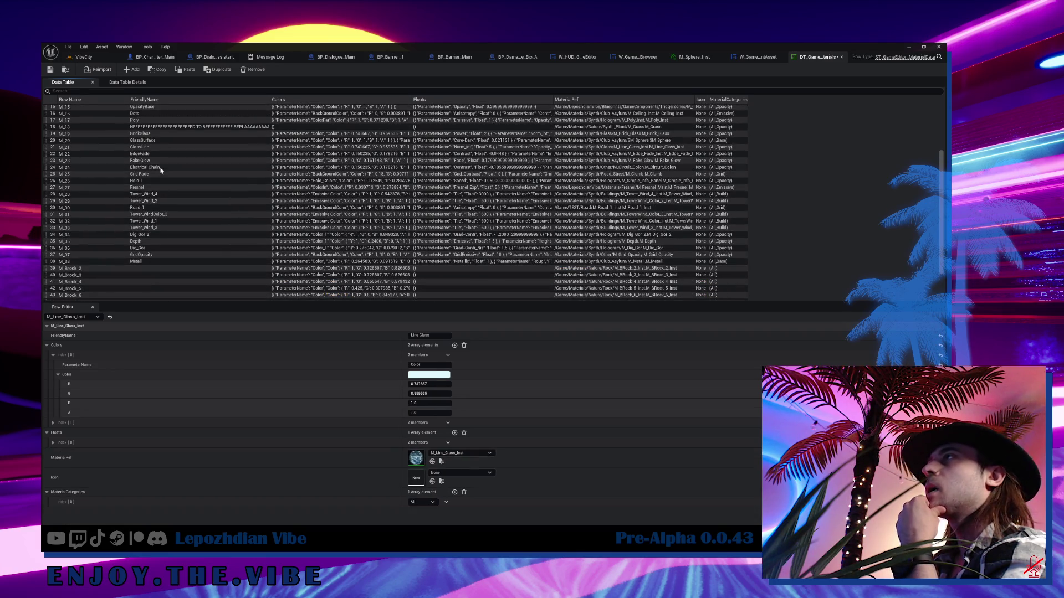
left_click(153, 147)
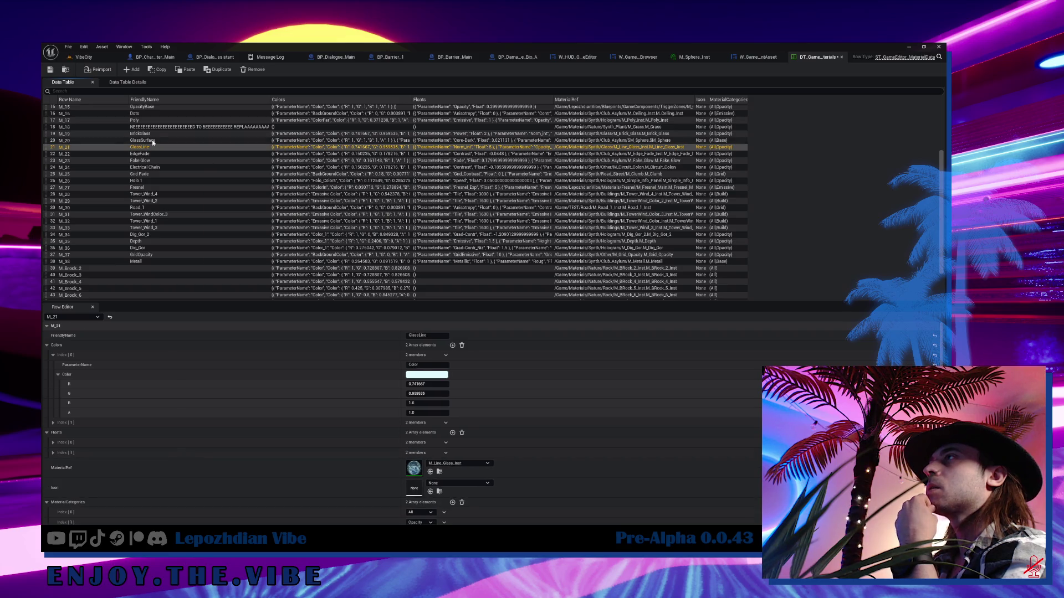
left_click(153, 140)
left_click(154, 137)
scroll(158, 233, "down", 3)
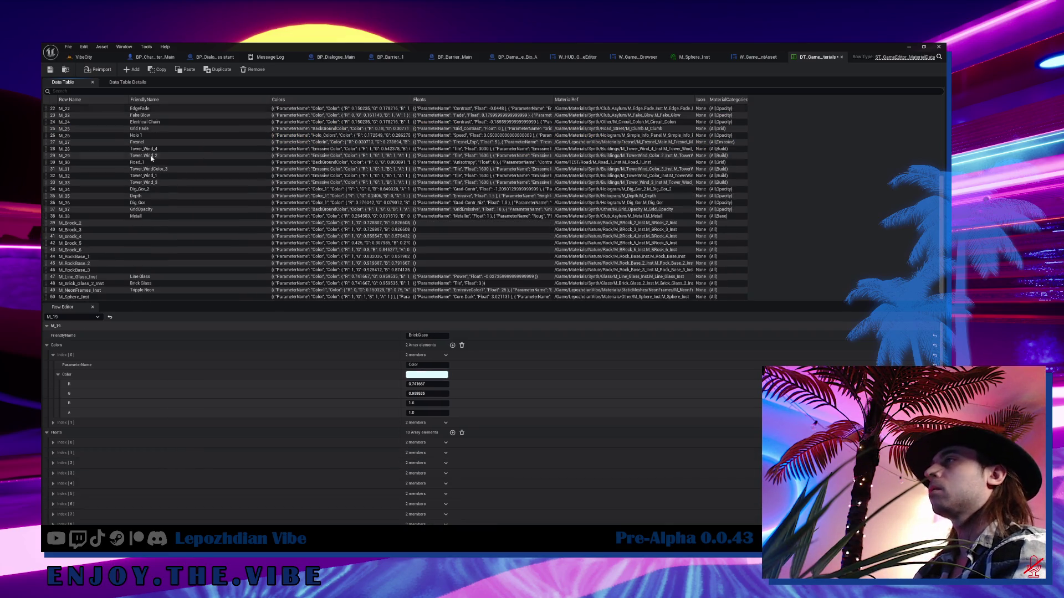
left_click(153, 277)
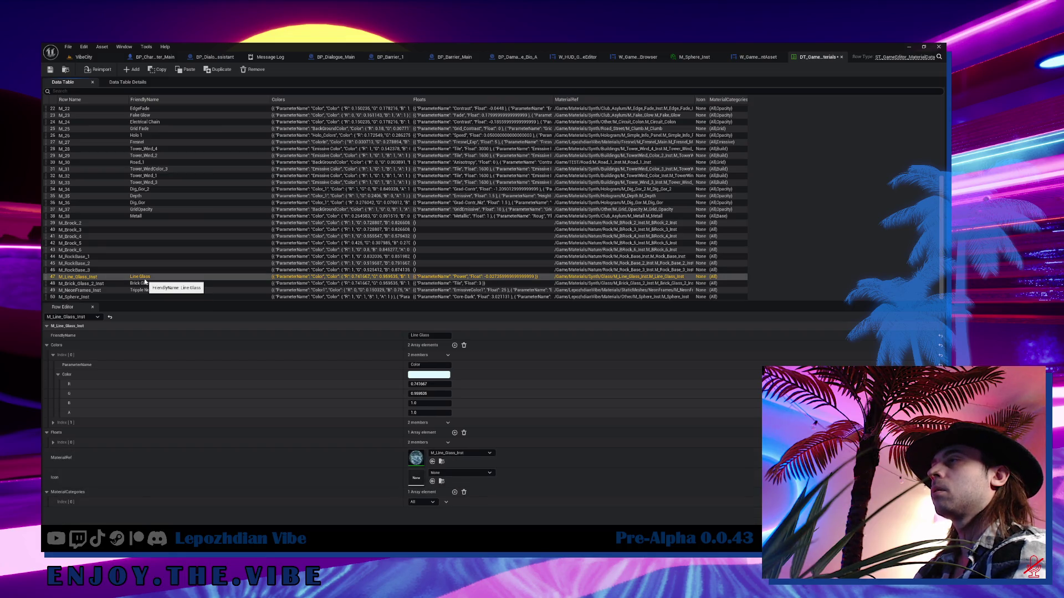
left_click(256, 69)
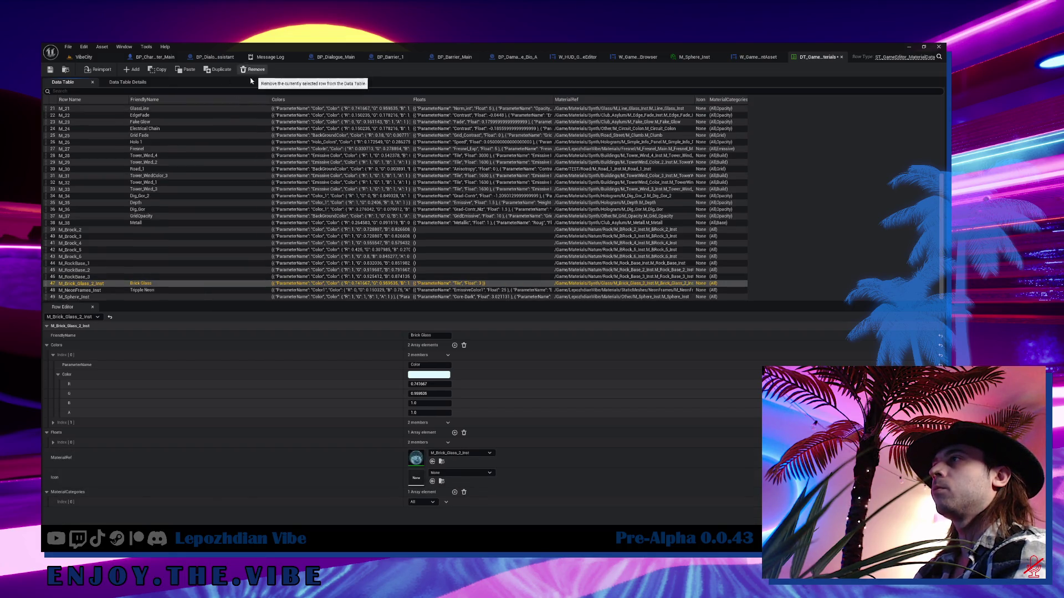
left_click(252, 70)
- Go back to the first rows, step down to M_5 Grid_C and open its M_Race_Floor material
scroll(171, 142, "up", 10)
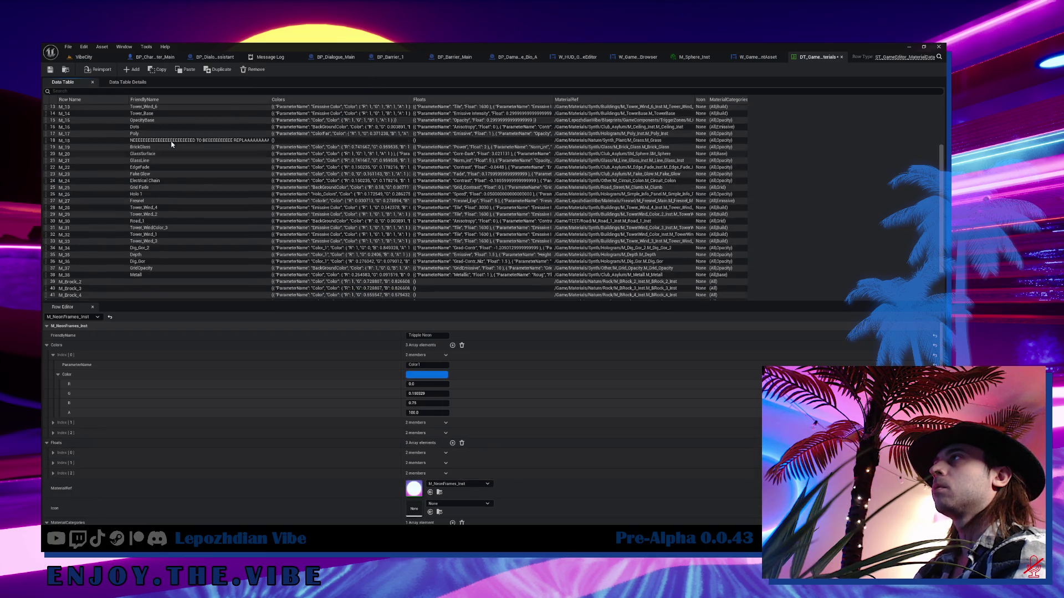
left_click(147, 107)
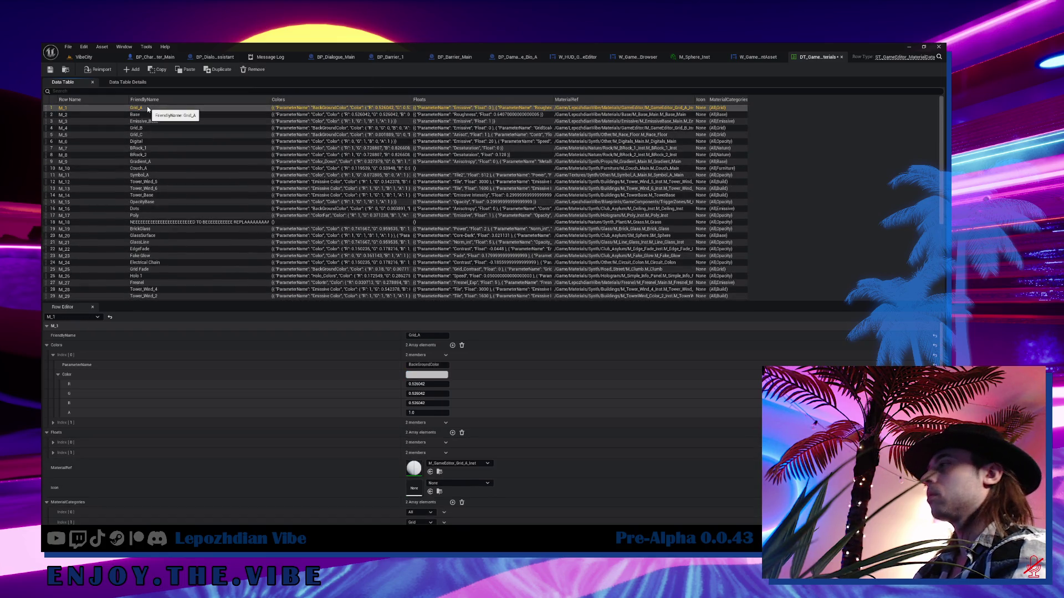
key("Down")
key("Down")
key("Down")
key("Down")
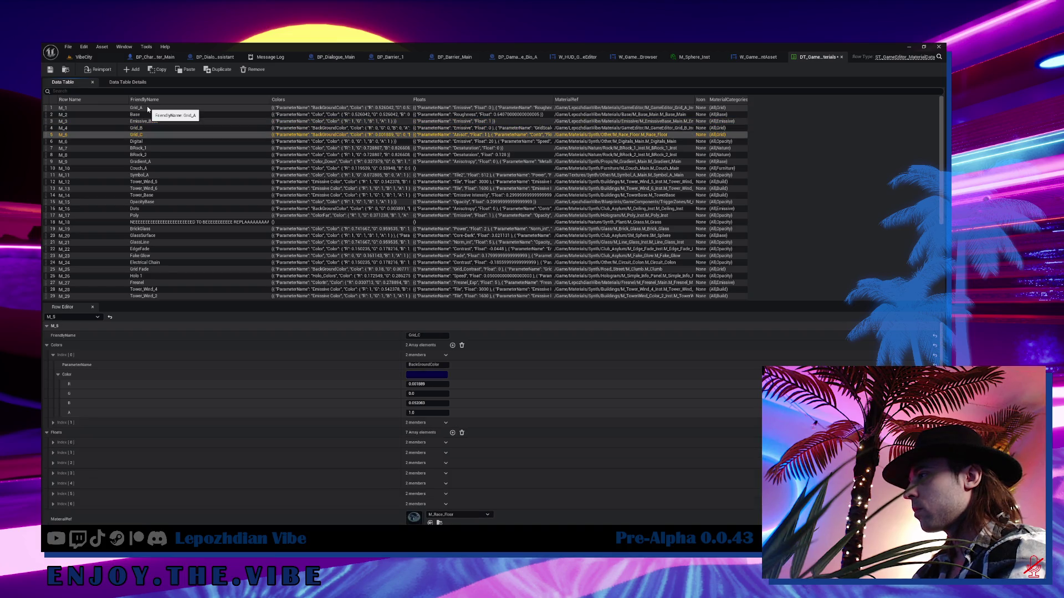
key("Down")
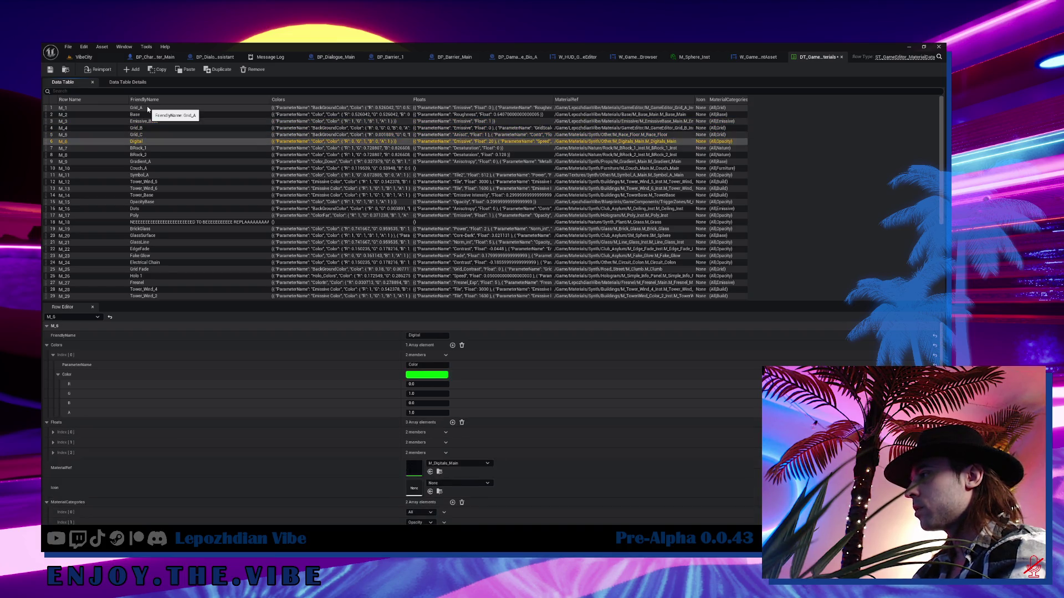
key("Up")
left_click(416, 519)
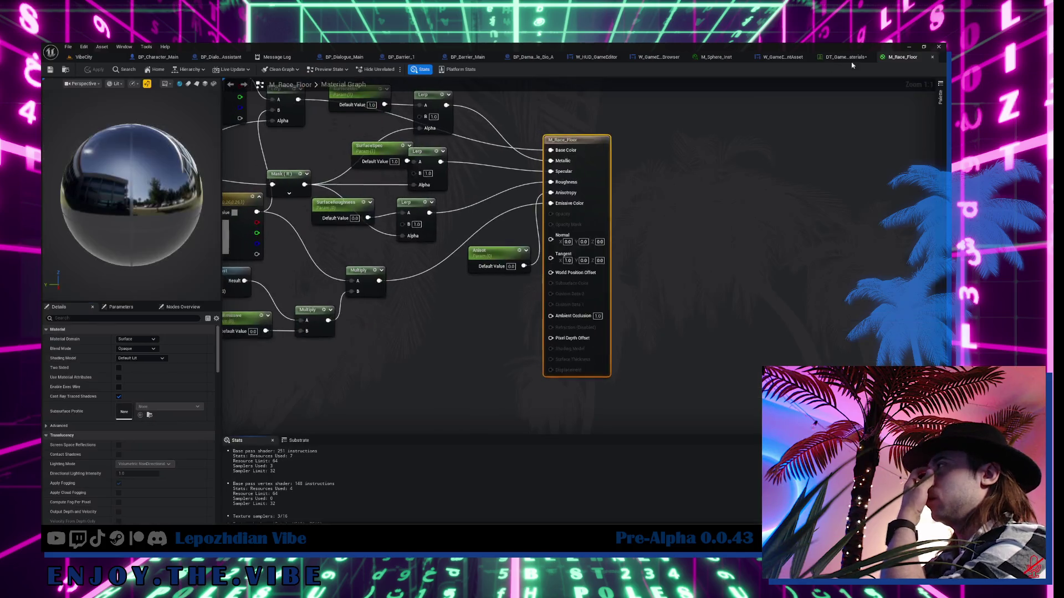
left_click(933, 58)
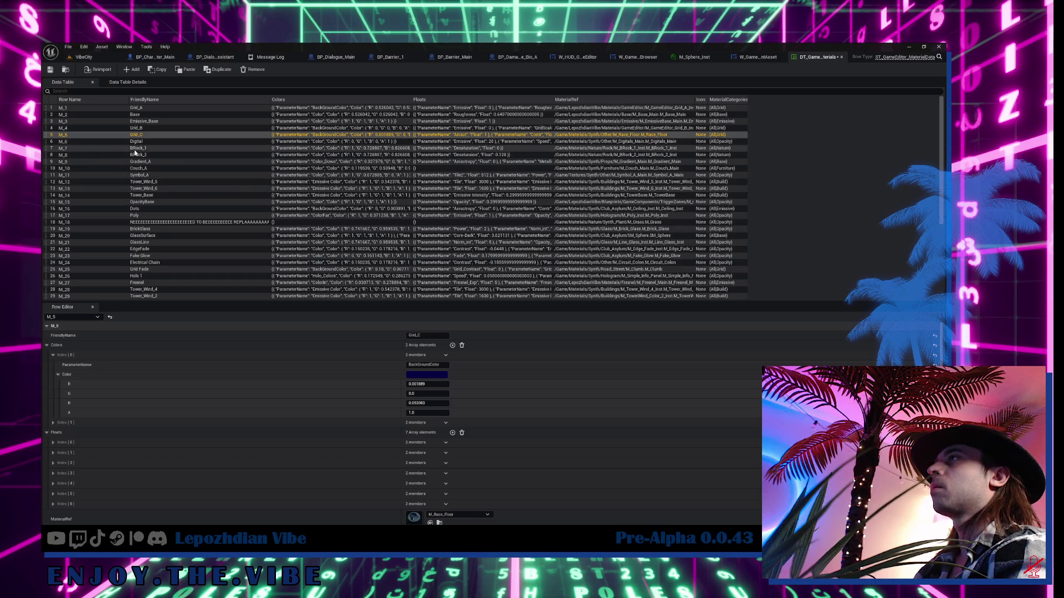
- Step through rows M_7 to M_18 and select M_18's long placeholder friendly name
left_click(154, 147)
left_click(156, 154)
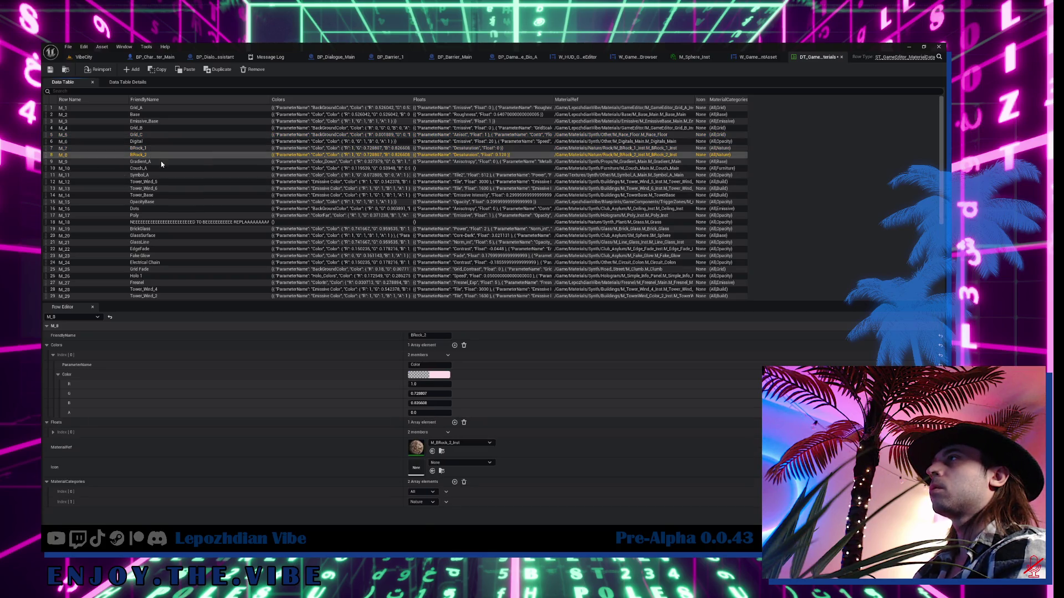
left_click(158, 162)
key("Down")
key("Down")
key("Down")
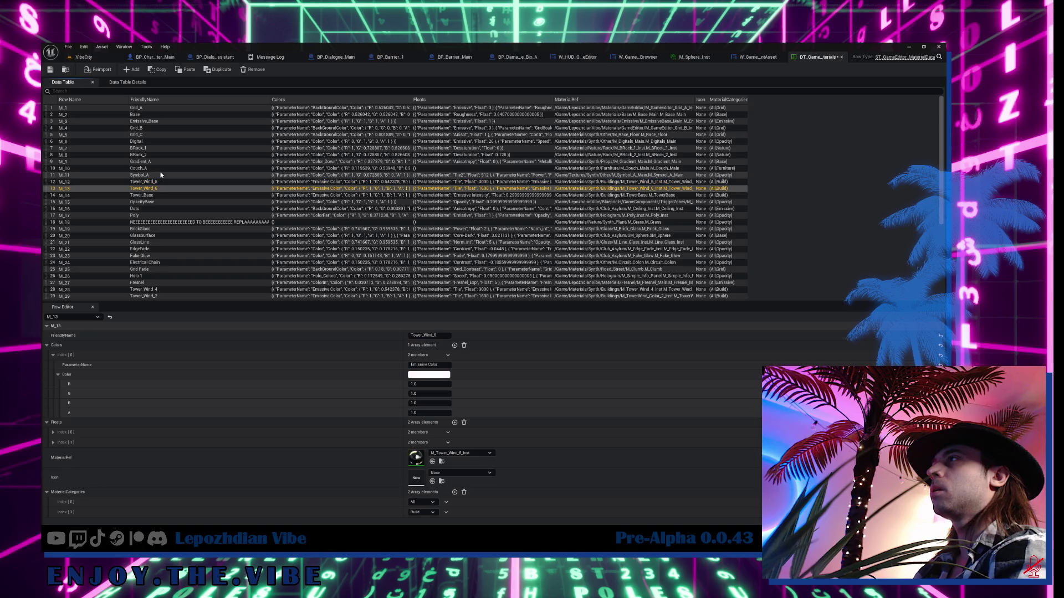
key("Down")
key("Down")
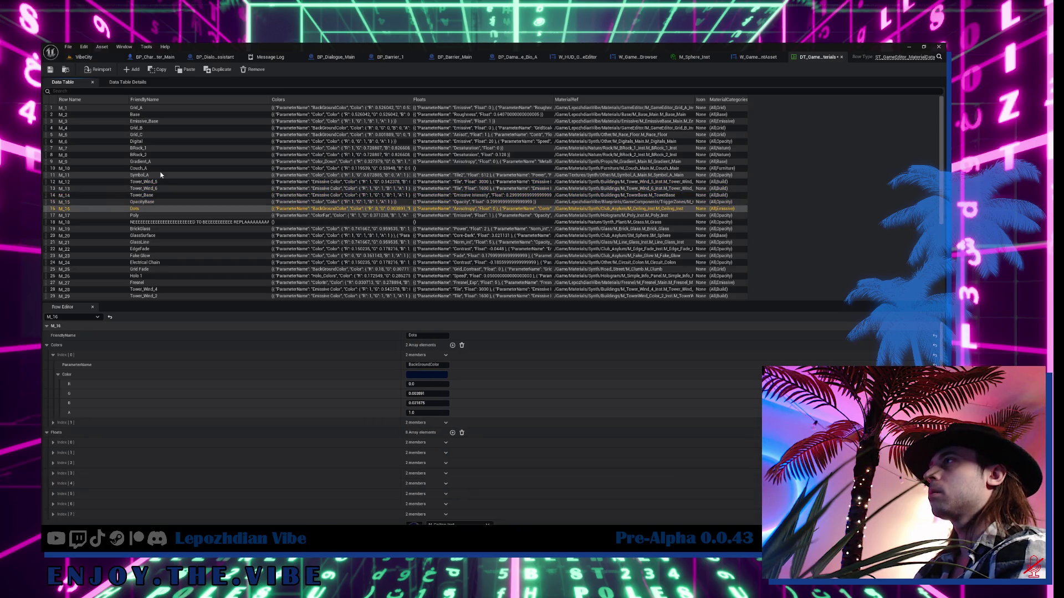
key("Down")
key("Down")
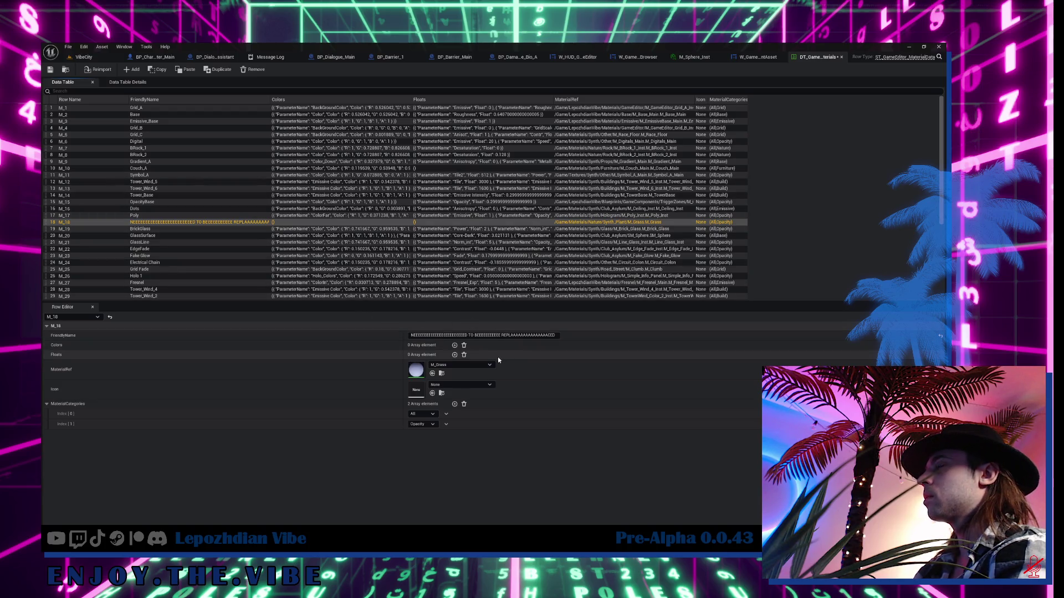
double_click(444, 335)
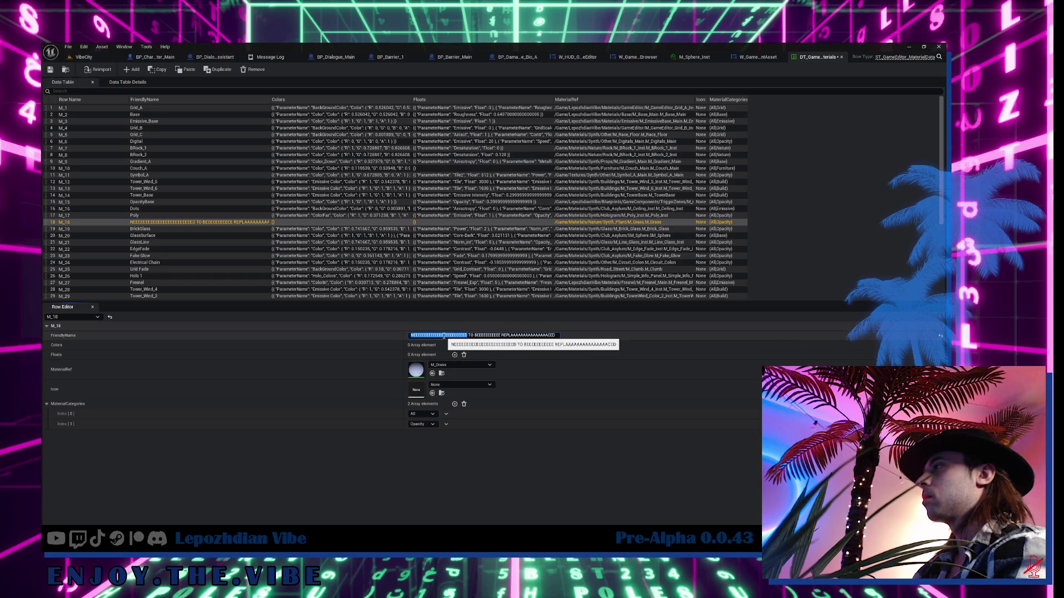
- Review rows from M_20 GlassSurface through M_23 Fake Glow, M_27 Fresnel and on to M_36 Dig_Gor
left_click(129, 236)
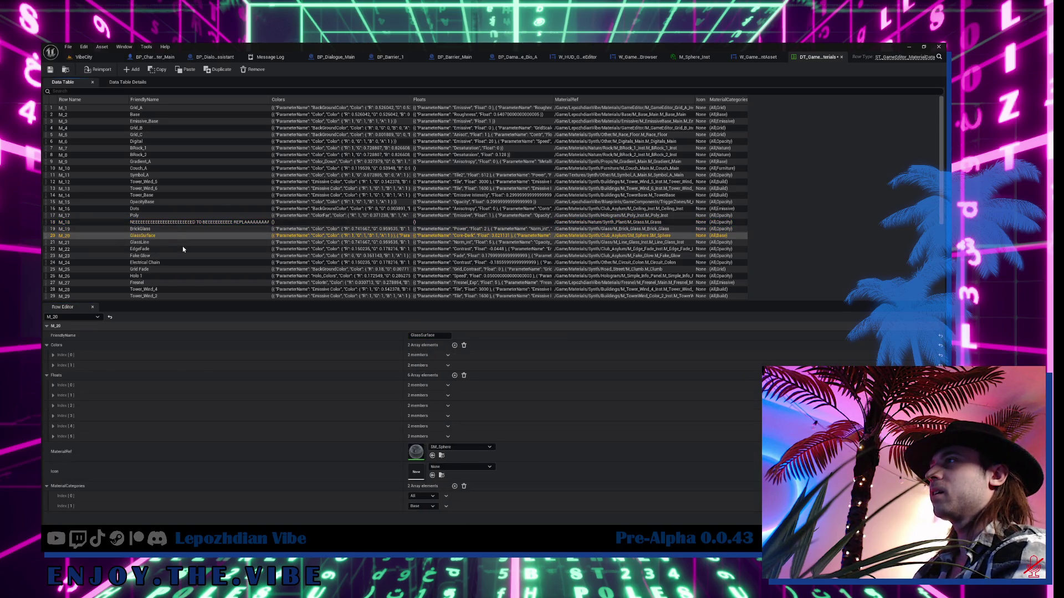
key("Down")
key("Down")
key("Down")
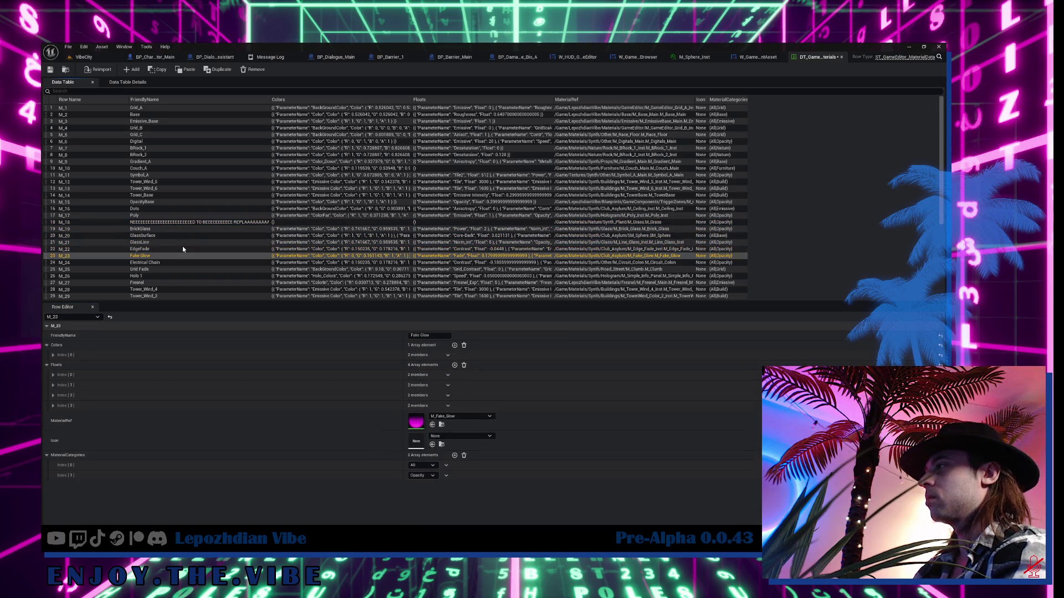
key("Down")
key("Down")
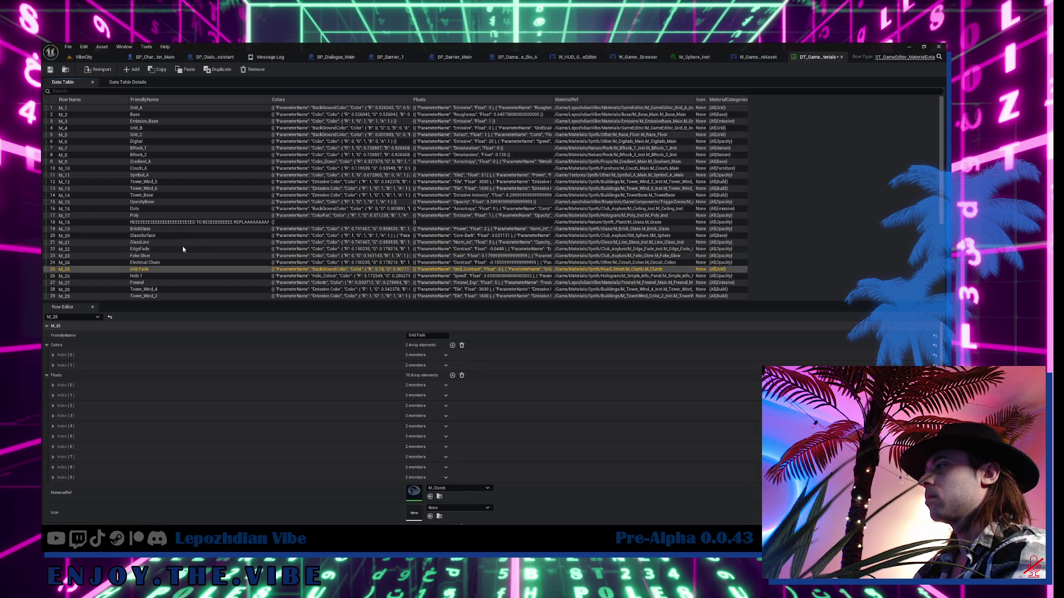
key("Down")
key("Up")
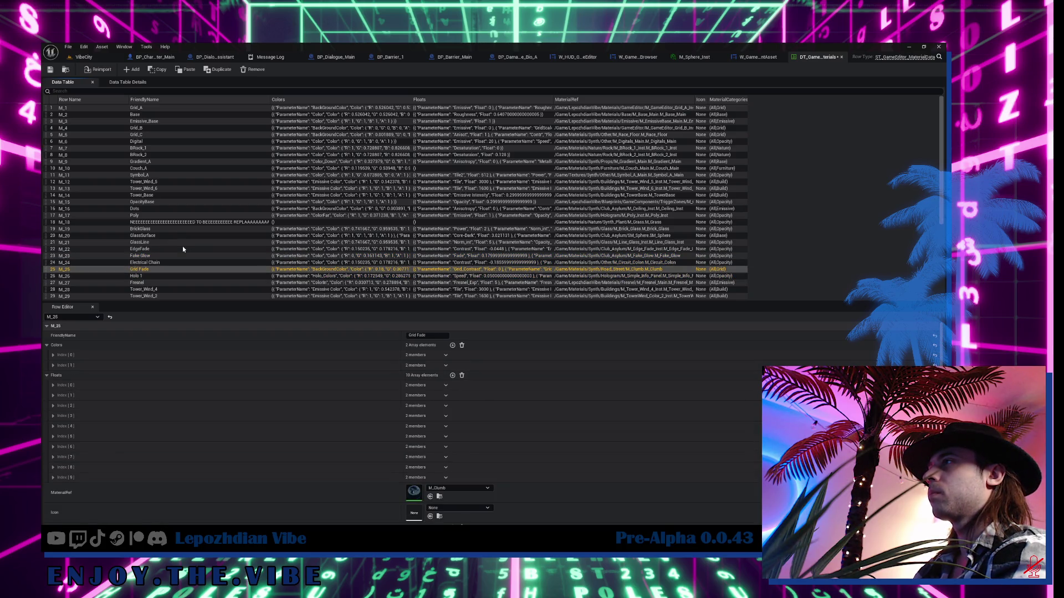
scroll(183, 249, "down", 3)
key("Down")
key("Down")
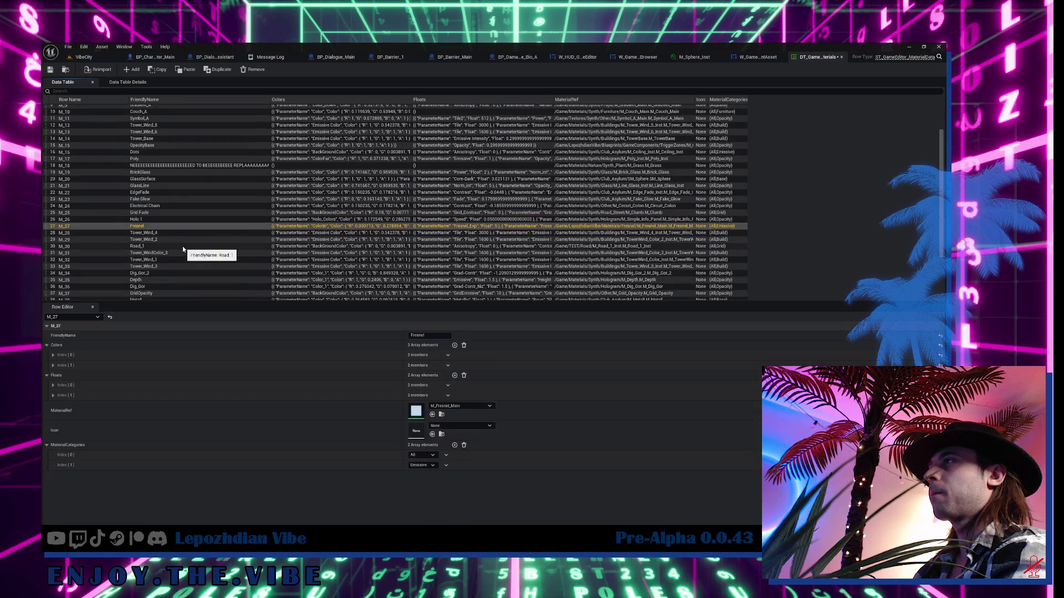
key("Down")
key("Down")
key("Down")
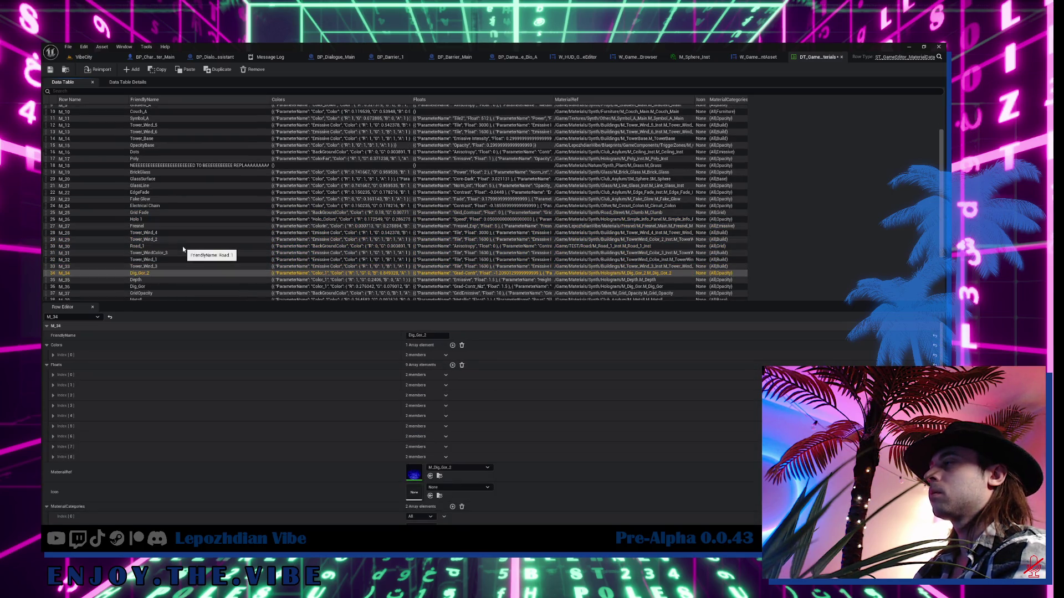
key("Down")
key("Down")
scroll(183, 247, "down", 3)
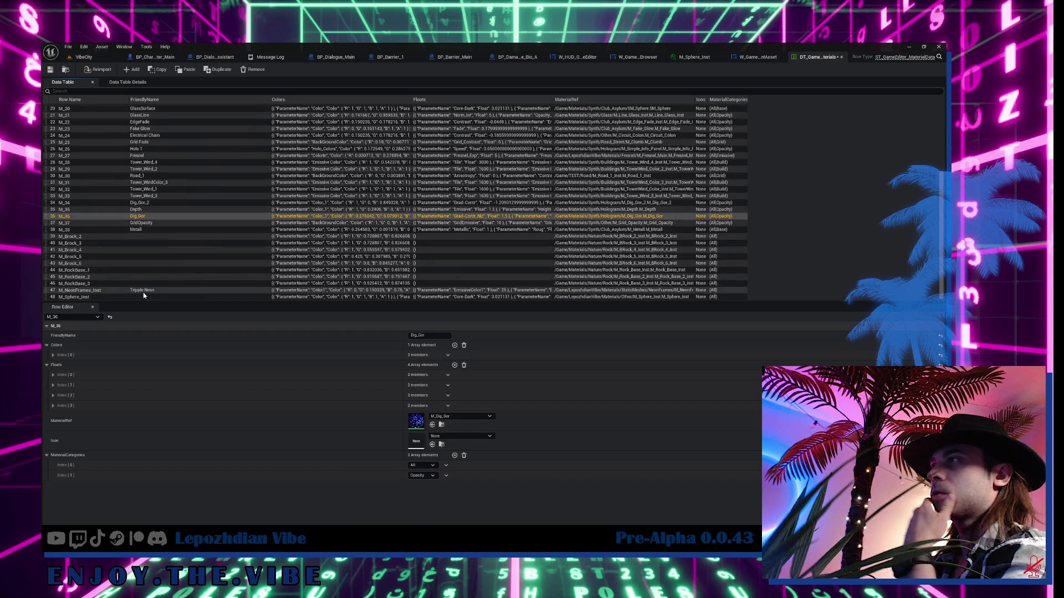
- Check the M_NeonFrames_Inst row, select M_Sphere_Inst, and bring up options for its Colors entries
left_click(142, 291)
left_click(137, 297)
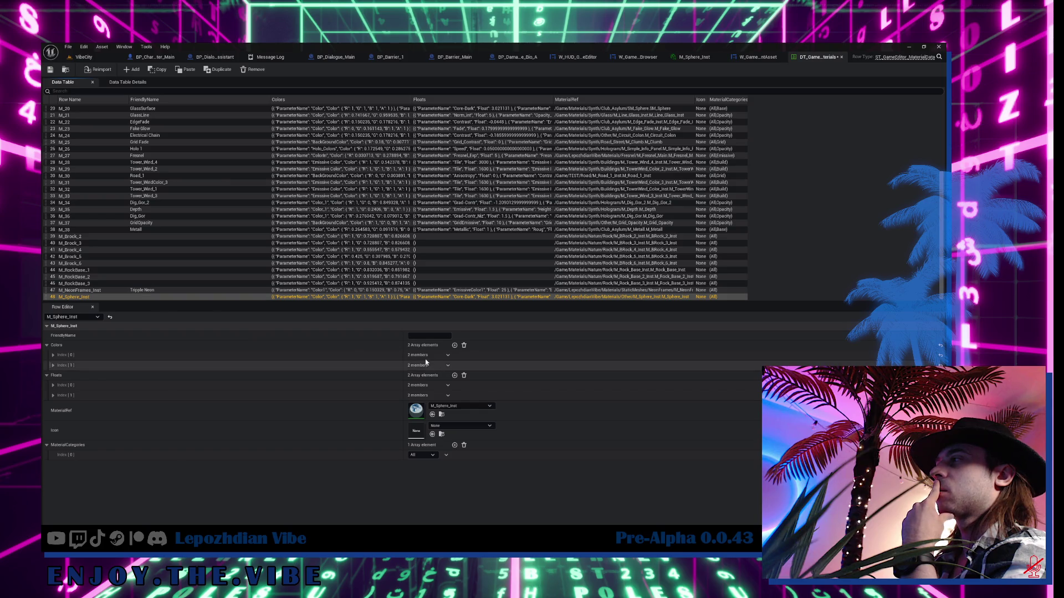
right_click(427, 346)
- Expand all of M_Sphere_Inst's colour entries and type 'Glass With Fresnel' into its FriendlyName field
left_click(460, 367)
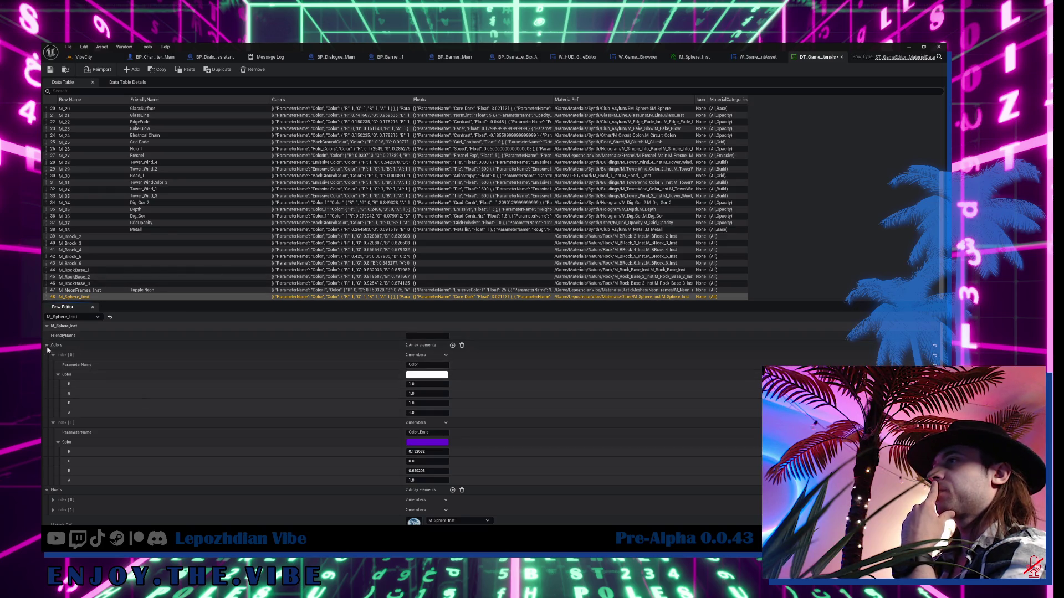
left_click(429, 336)
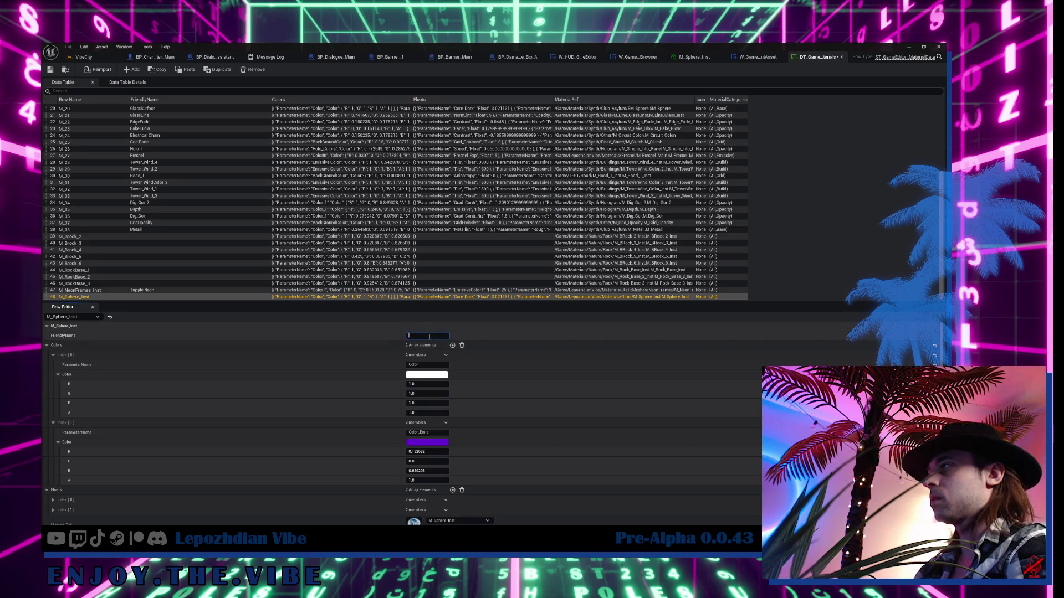
type("Glass With Fresnel")
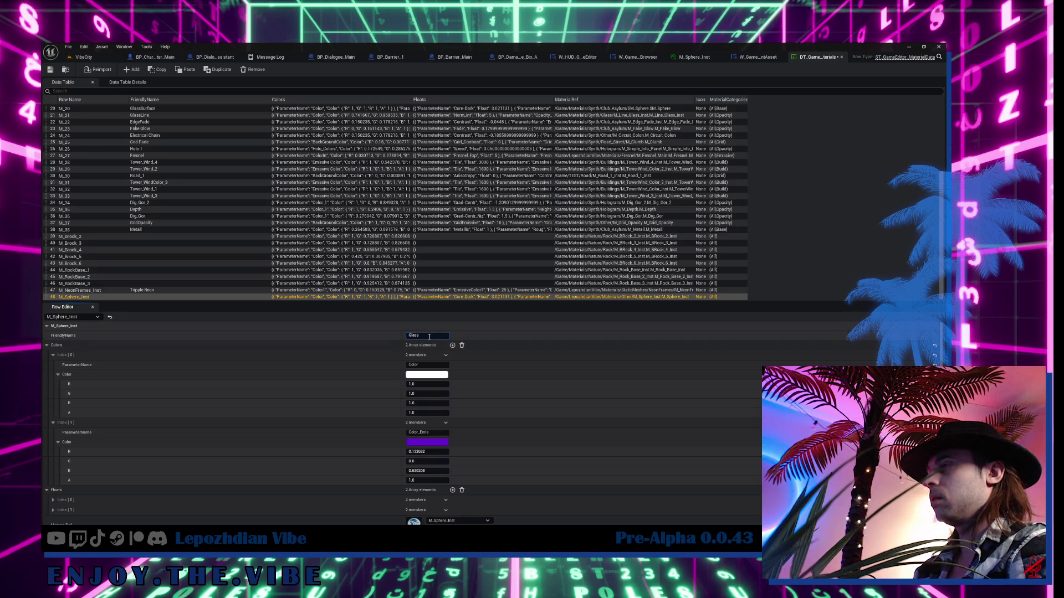
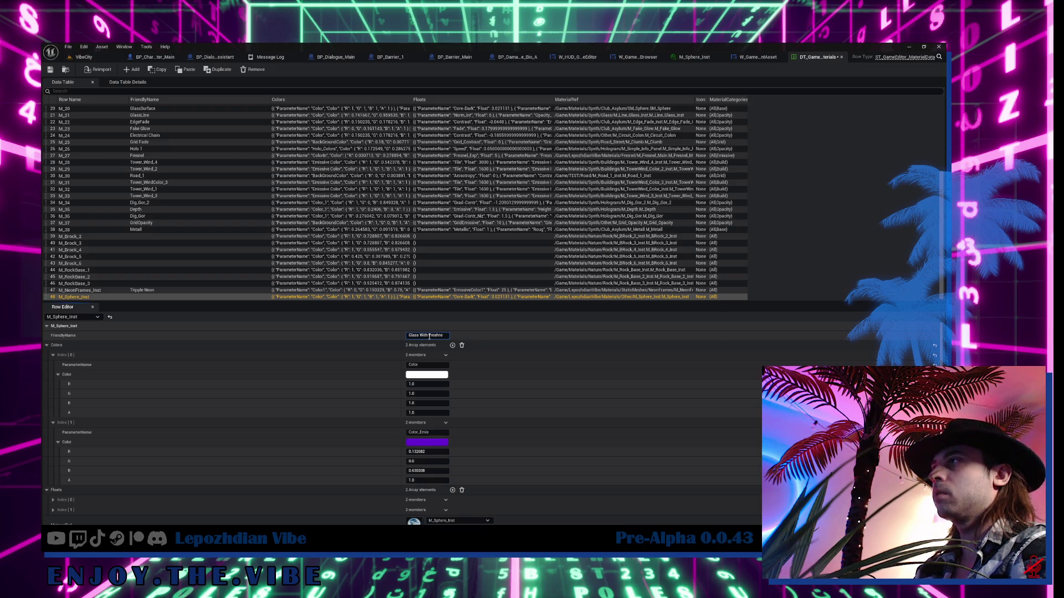
- Confirm the name Glass With Freshnell and compare the M_RockBase_3 row's categories
key("Return")
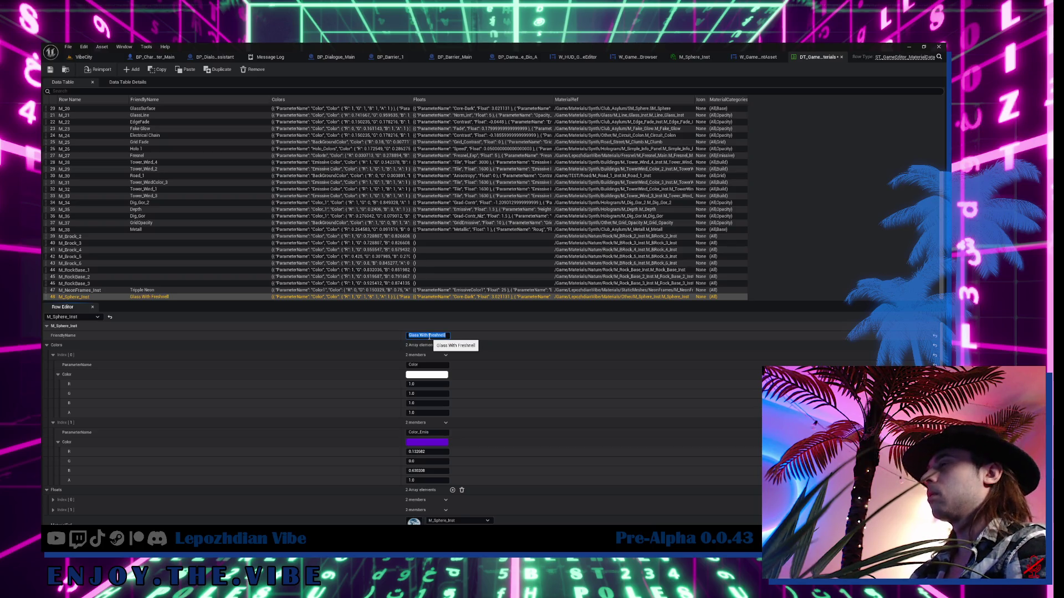
left_click(144, 290)
left_click(143, 284)
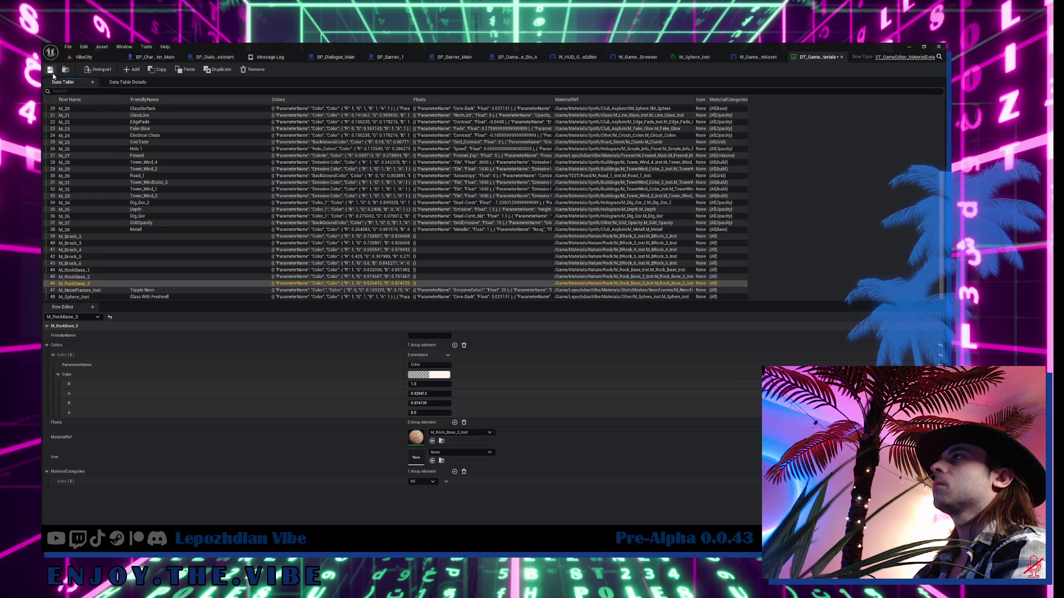
- Add Base as a second material category on the M_Sphere_Inst row, then bring up the widget graph
left_click(733, 299)
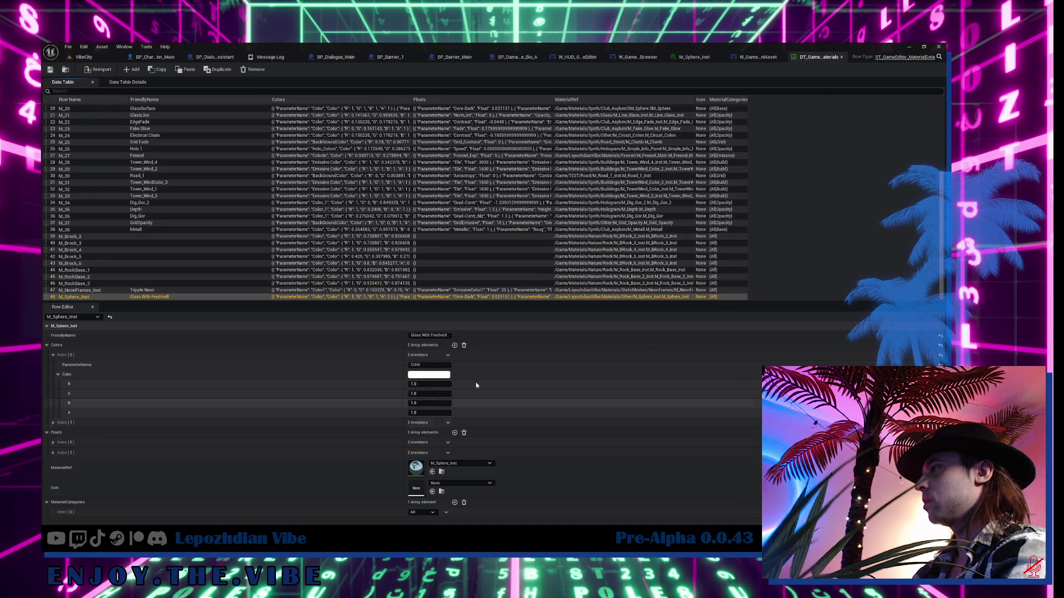
left_click(455, 502)
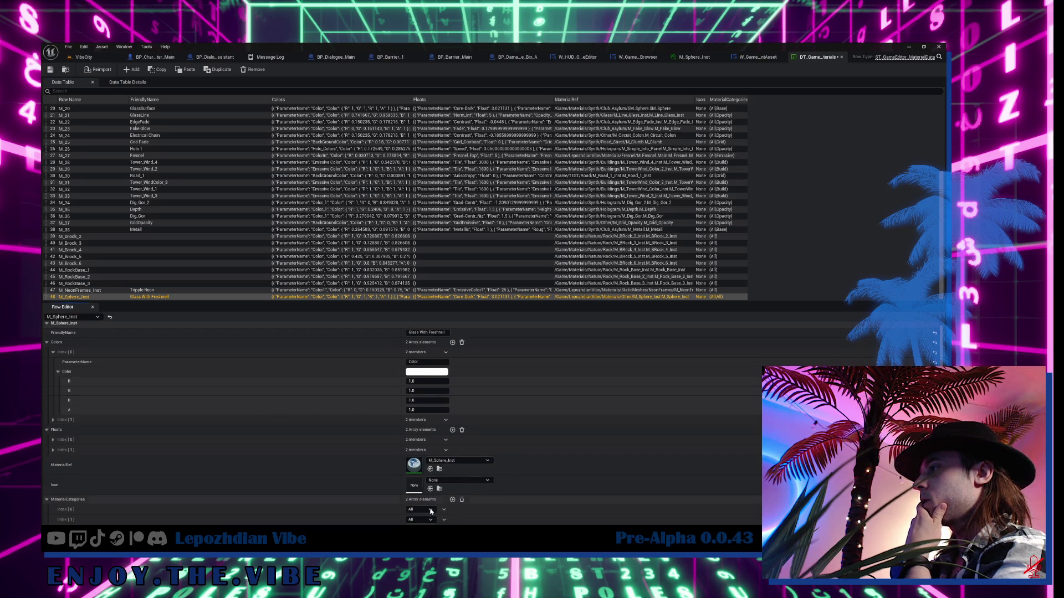
left_click(431, 509)
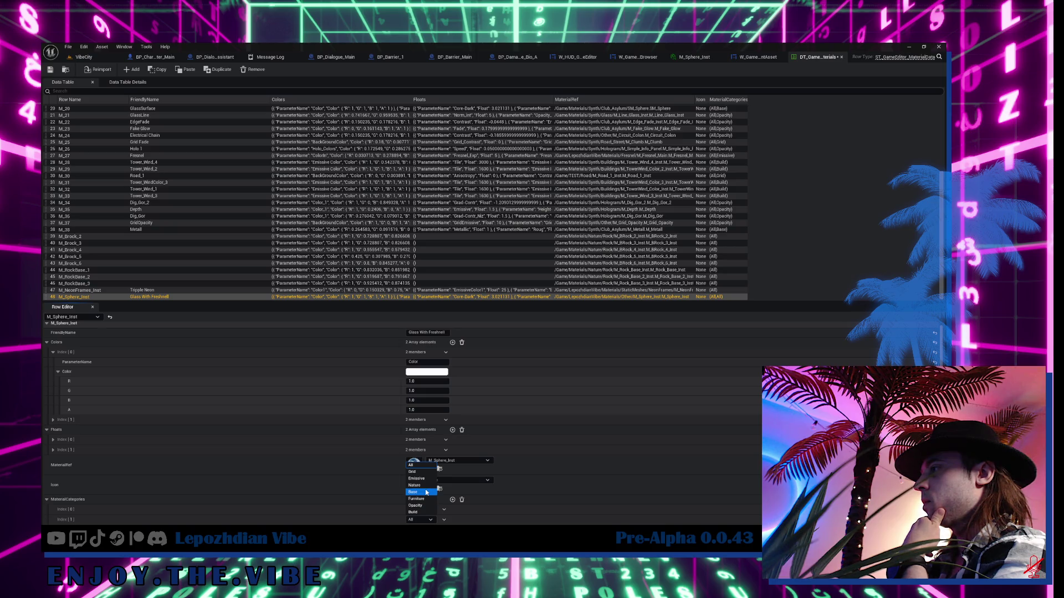
left_click(426, 493)
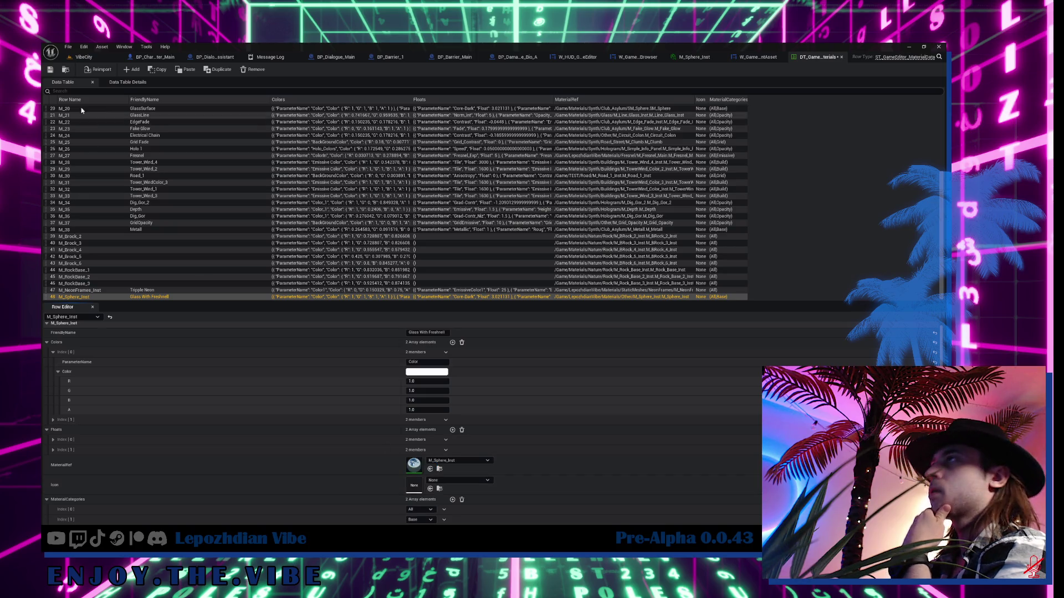
left_click(757, 57)
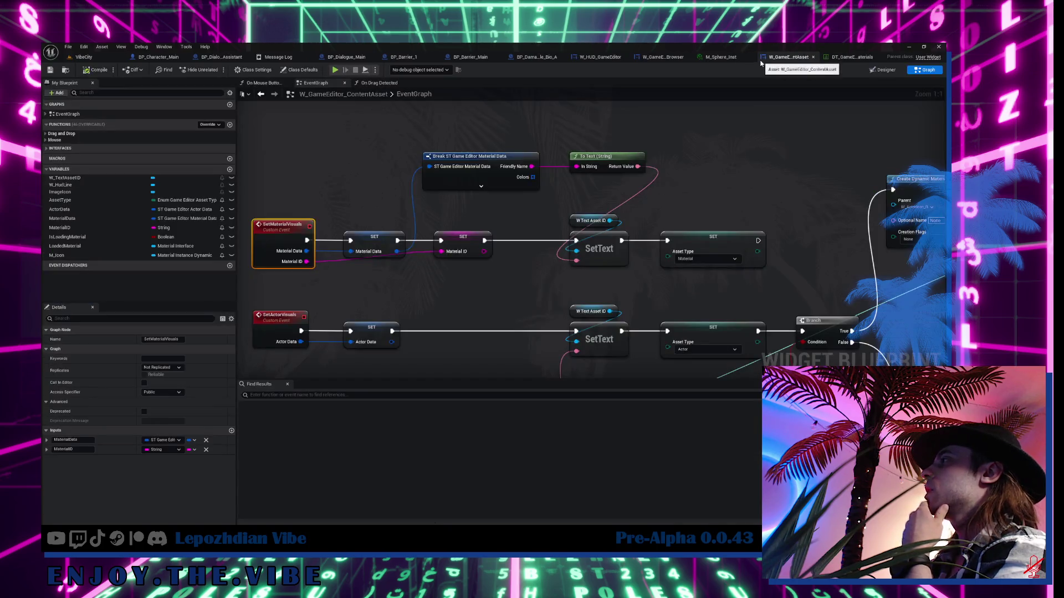
- In AddMaterialToCategory, add an Is Empty check on Friendly Name feeding a new Branch
mouse_move(700, 183)
left_mouse_down()
mouse_move(569, 170)
mouse_move(702, 186)
left_mouse_up()
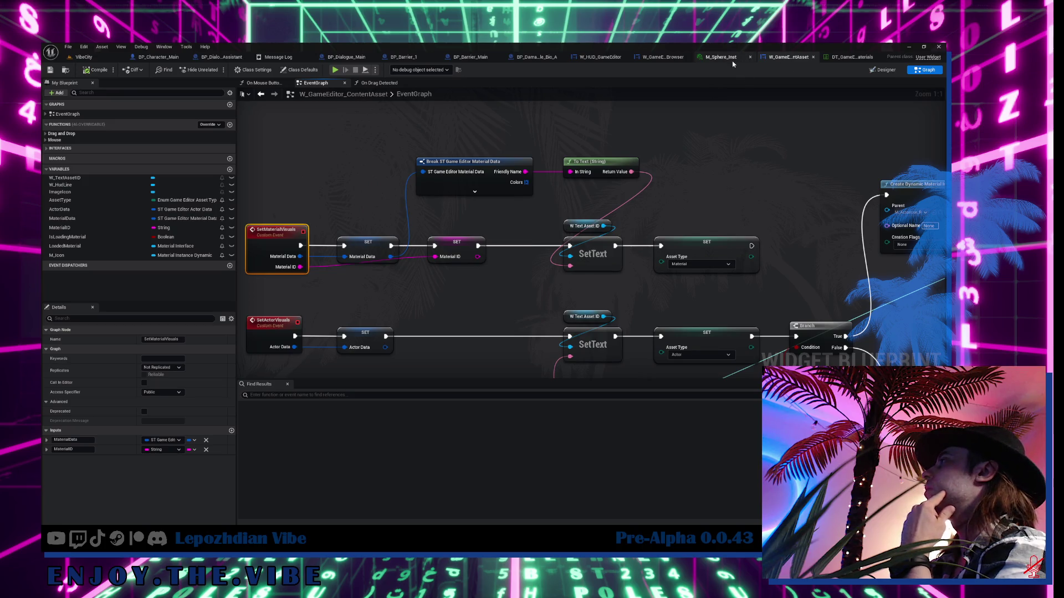
left_click(662, 58)
left_click_drag(540, 148, 776, 83)
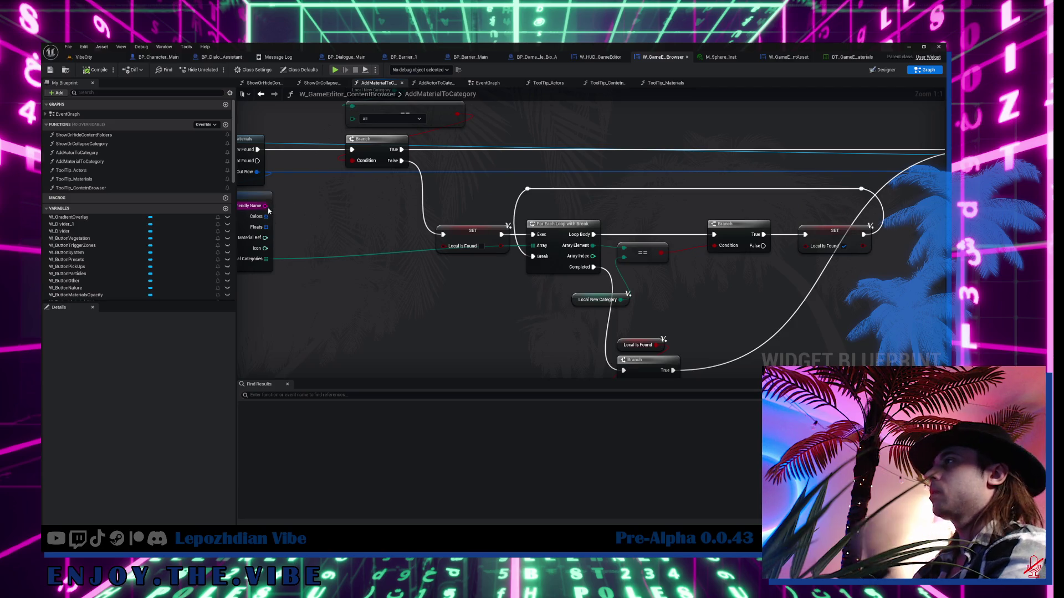
left_click_drag(265, 206, 350, 240)
type("=")
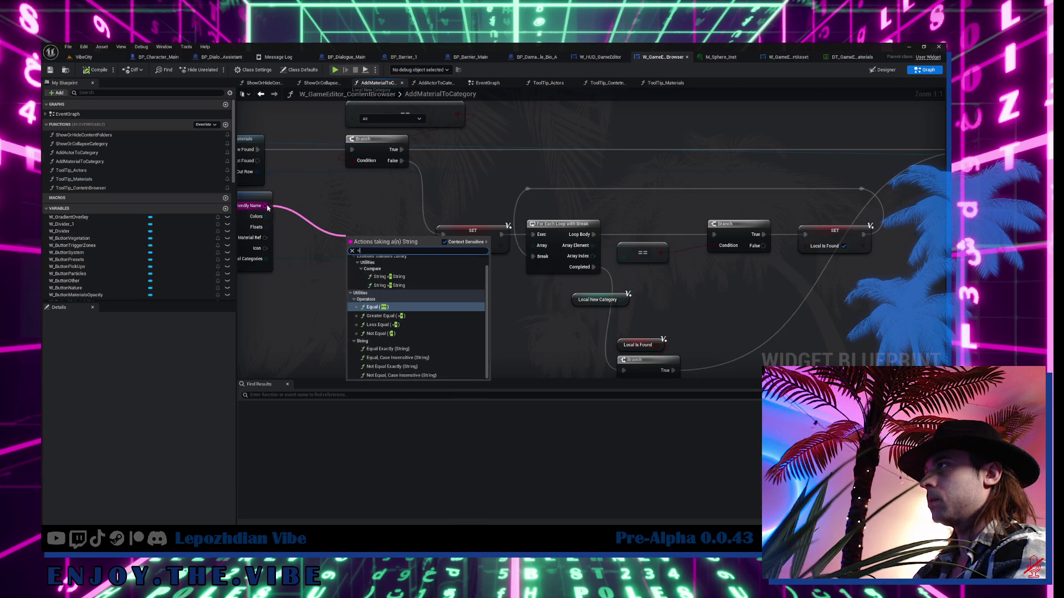
left_click_drag(265, 206, 305, 226)
type("is empty")
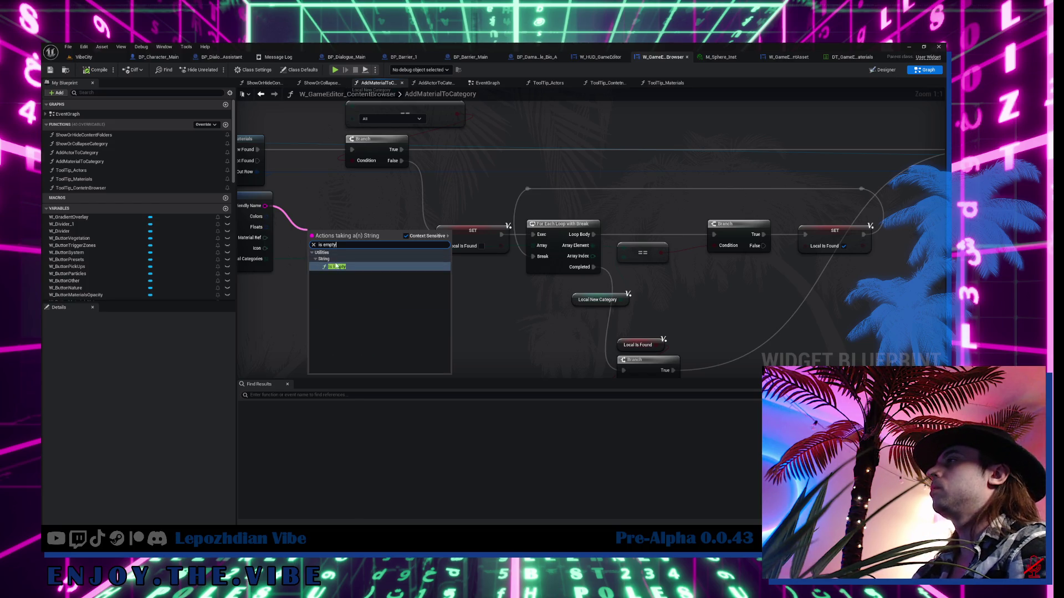
left_click(337, 266)
left_click(386, 245)
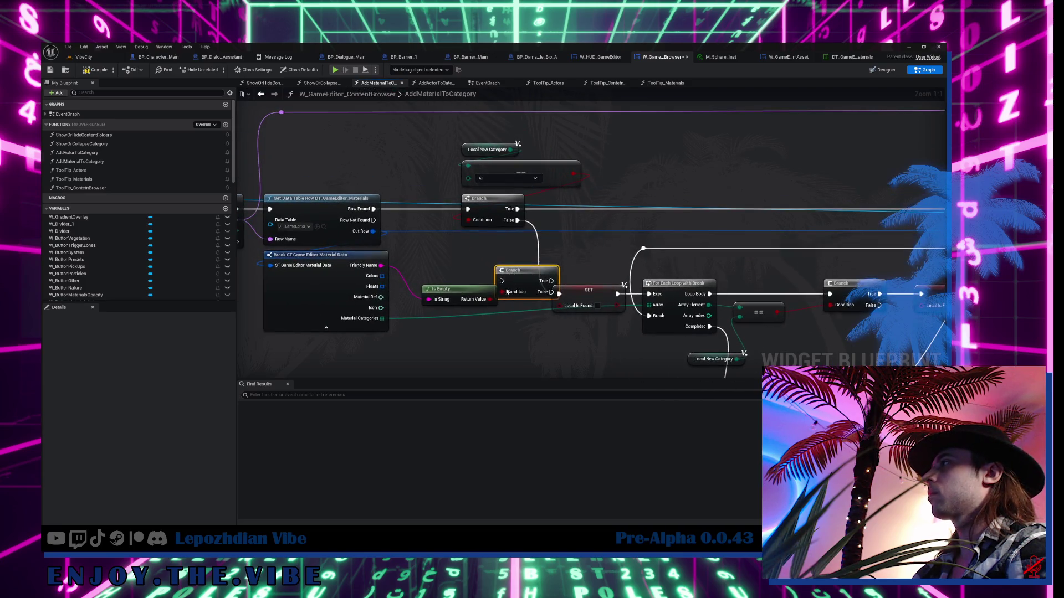
left_click_drag(517, 278, 441, 325)
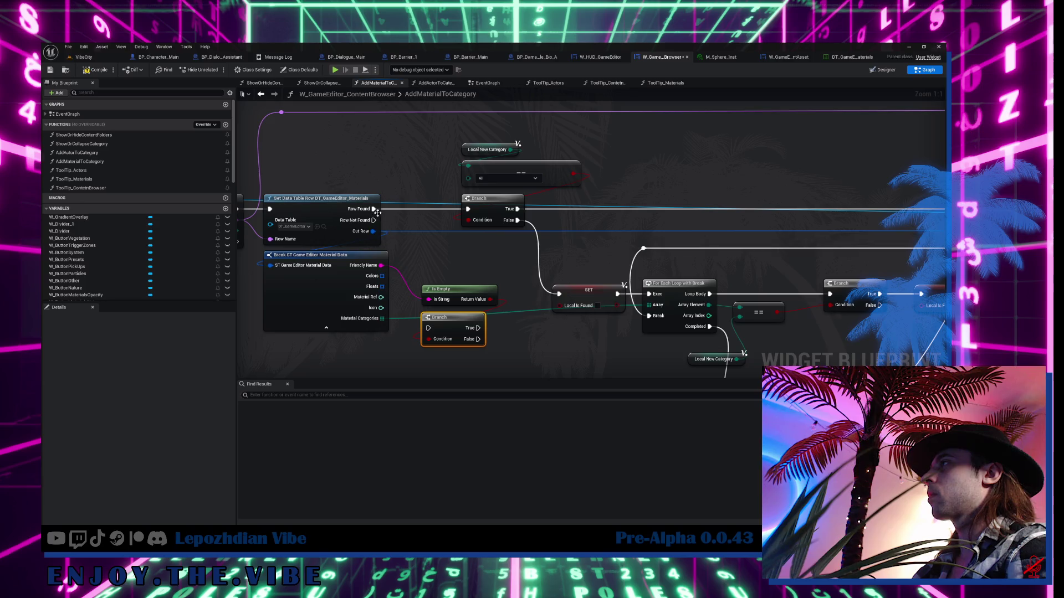
- Wire Row Found into the new Branch and its False output to the category-check Branch
left_click_drag(373, 209, 428, 328)
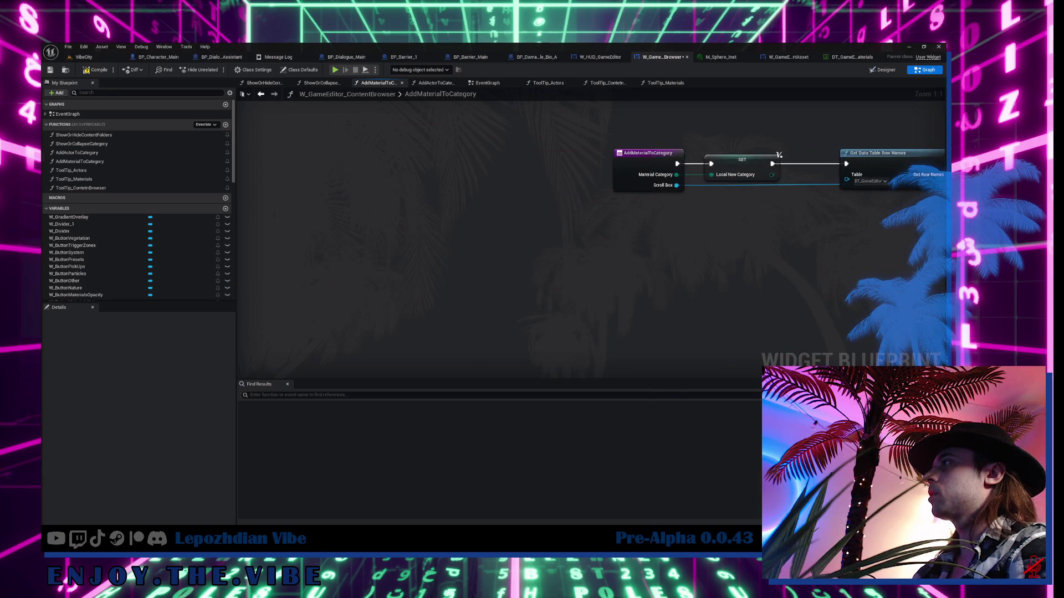
left_click_drag(914, 266, 454, 277)
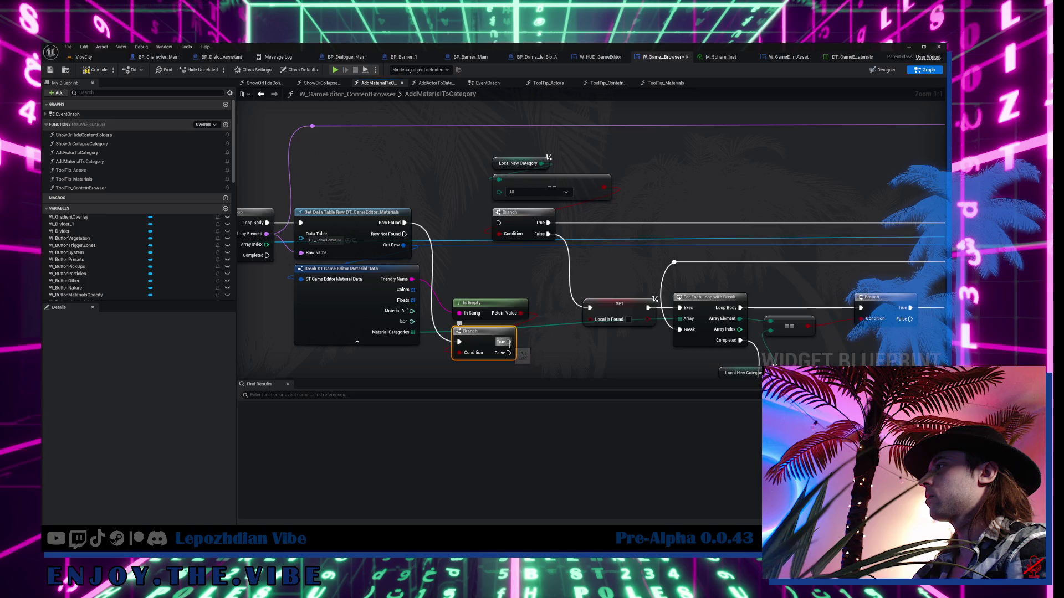
left_click_drag(507, 352, 499, 222)
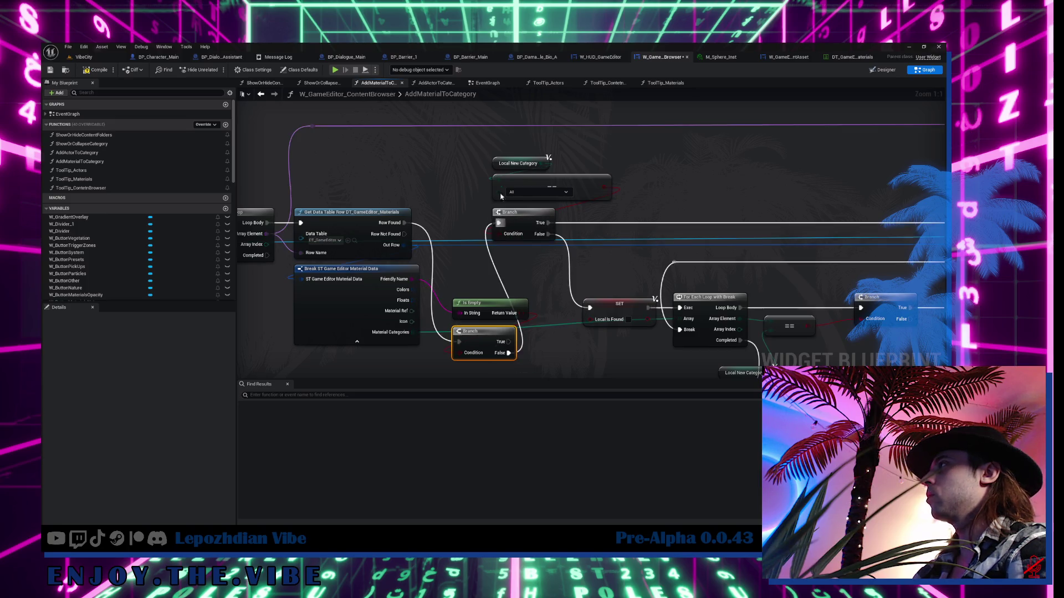
left_click_drag(487, 343, 457, 222)
mouse_move(526, 152)
left_mouse_down()
mouse_move(525, 221)
mouse_move(553, 220)
left_mouse_up()
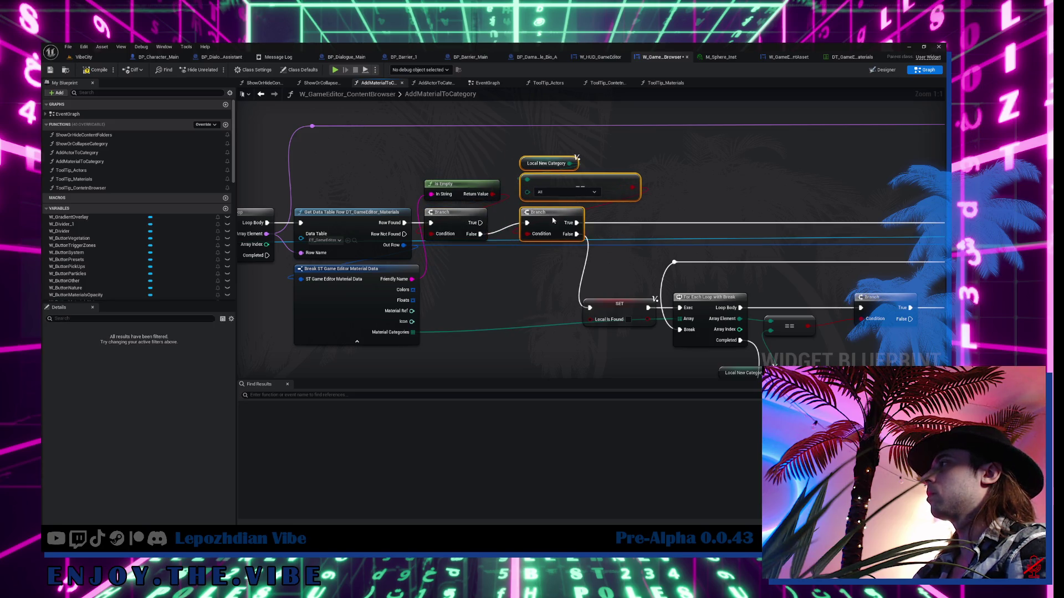
- Compile and save the widget blueprint, then return to the VibeCity level
left_click(97, 70)
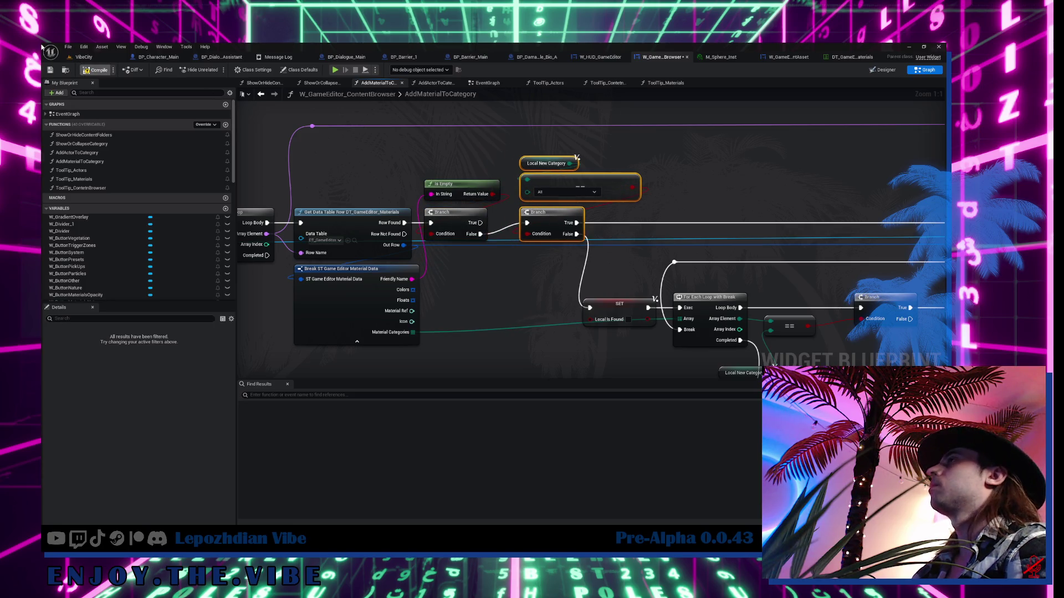
left_click(48, 69)
left_click(84, 56)
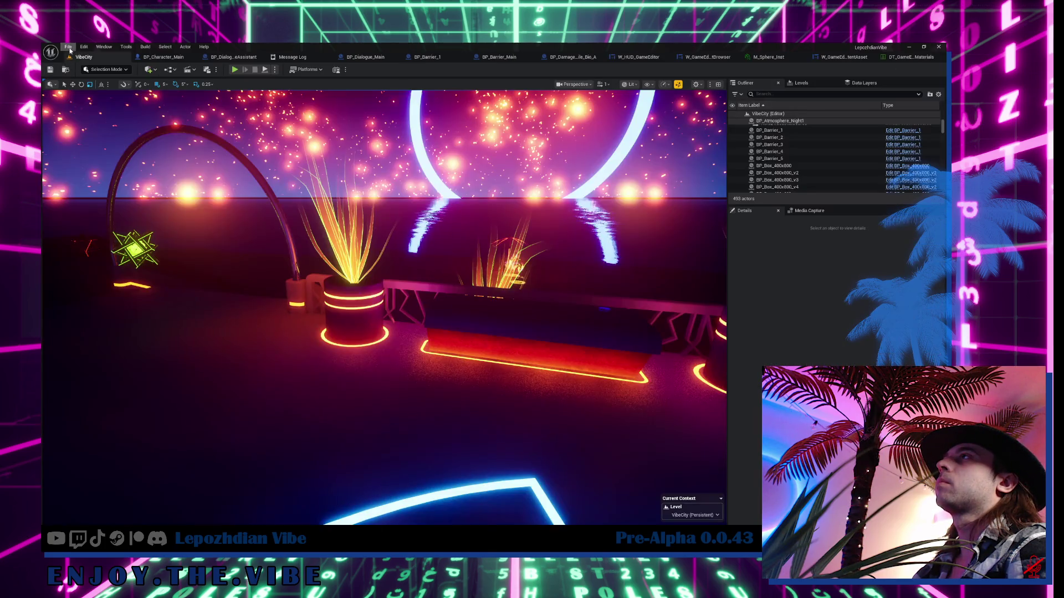
- Play the game in the editor and open the in-game Vibe Editor from the menu
left_click(68, 46)
left_click(88, 147)
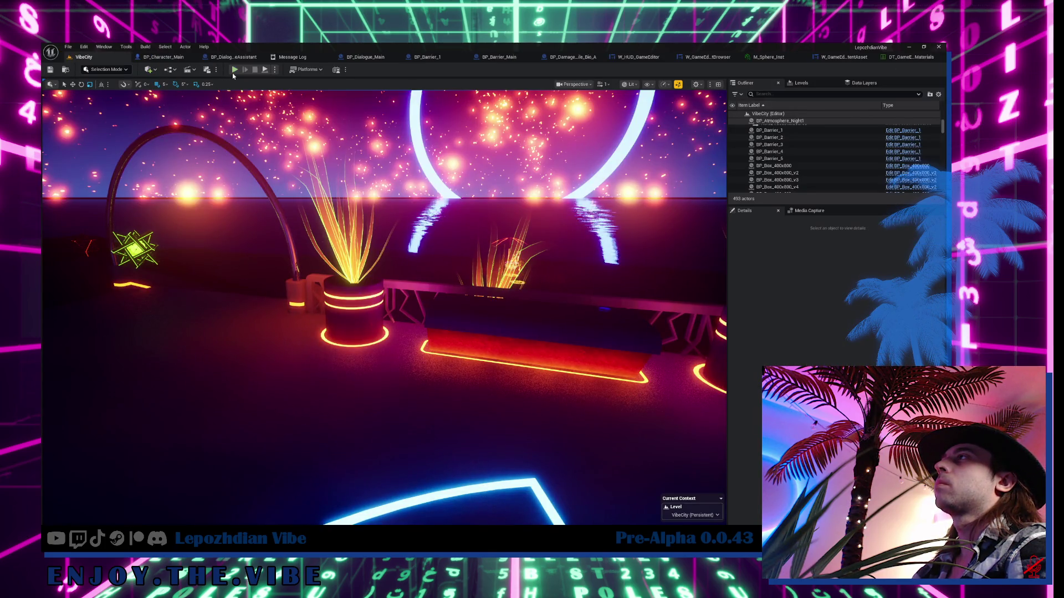
key("alt+p")
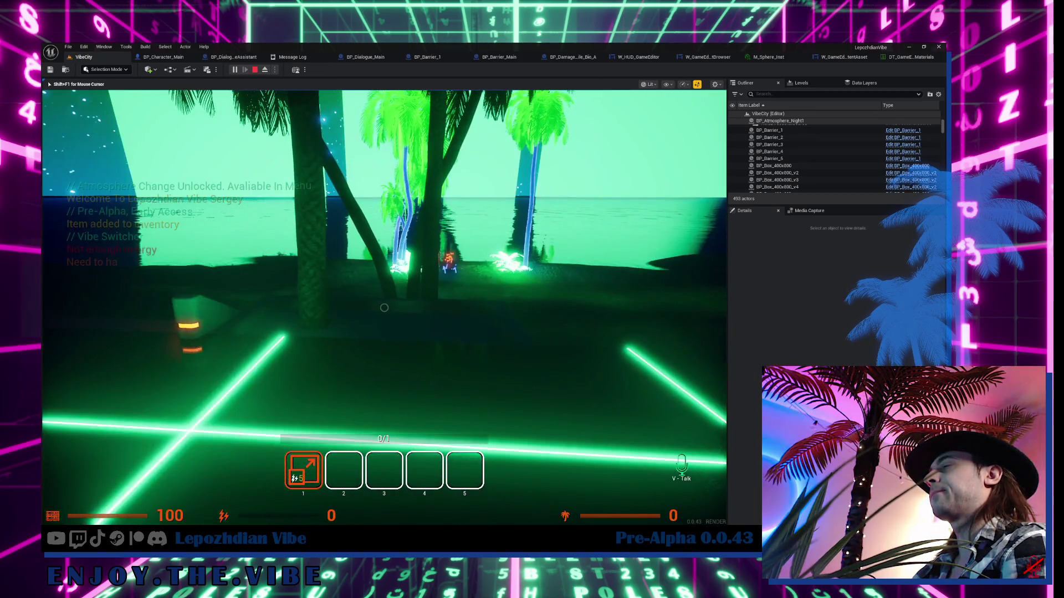
key("Tab")
left_click(612, 445)
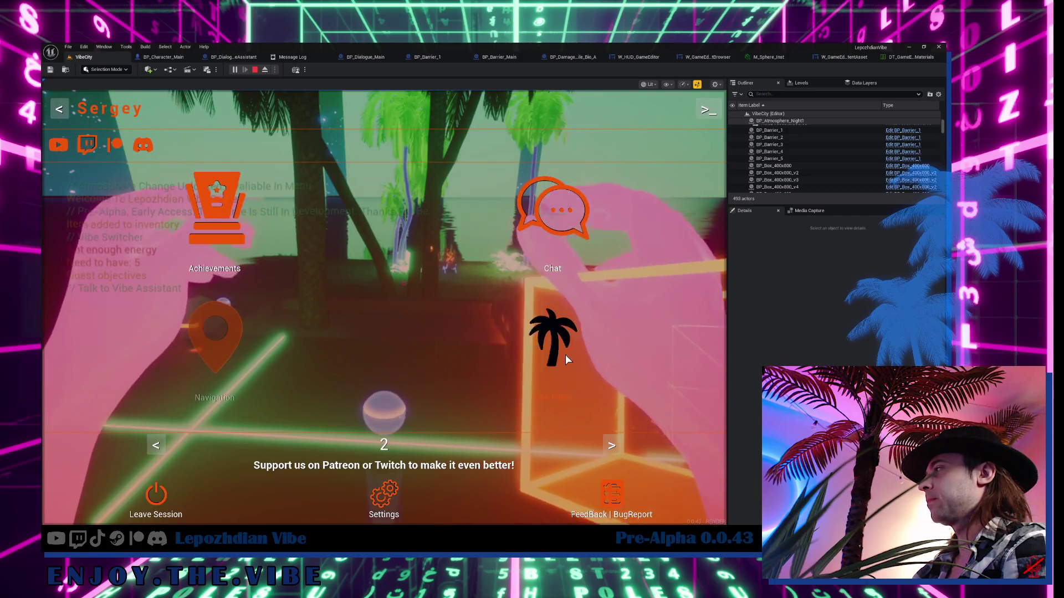
left_click(551, 332)
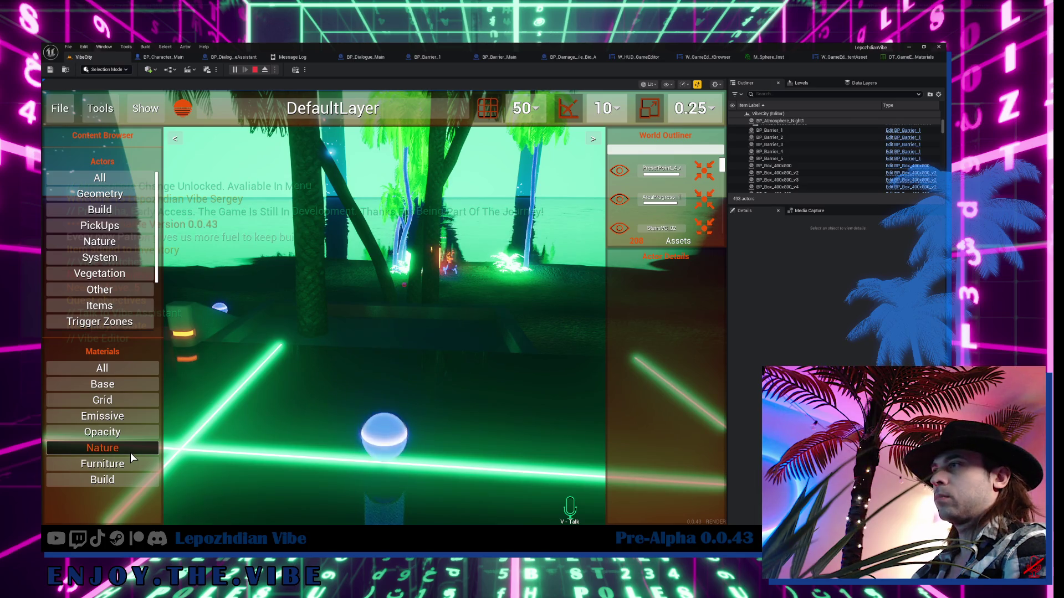
- Browse a Materials category's list, then switch to the 0.0.43 changelog notes
left_click(117, 371)
scroll(158, 429, "down", 5)
scroll(157, 432, "down", 4)
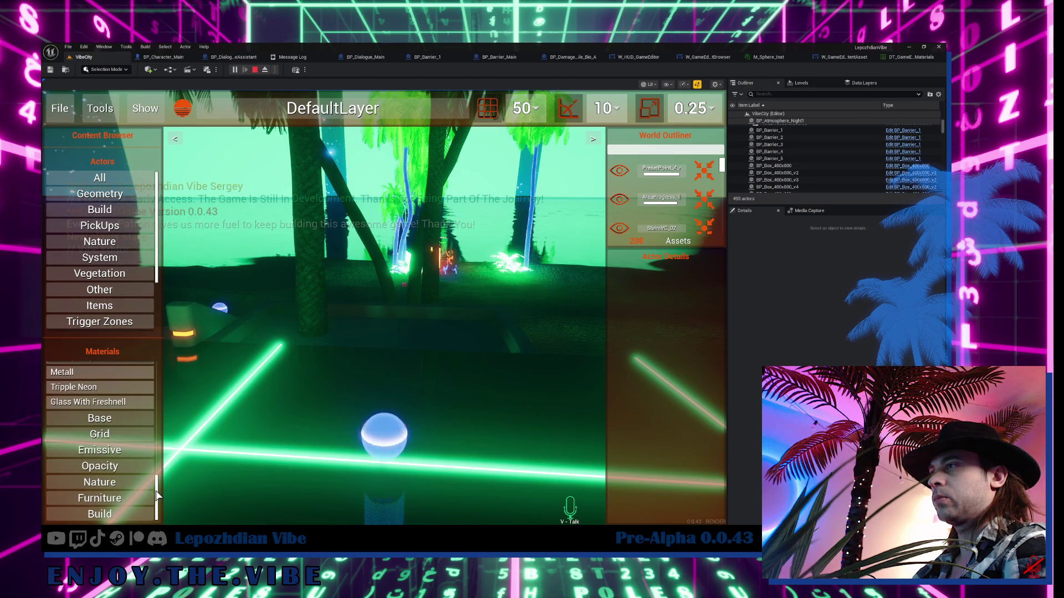
scroll(147, 418, "up", 10)
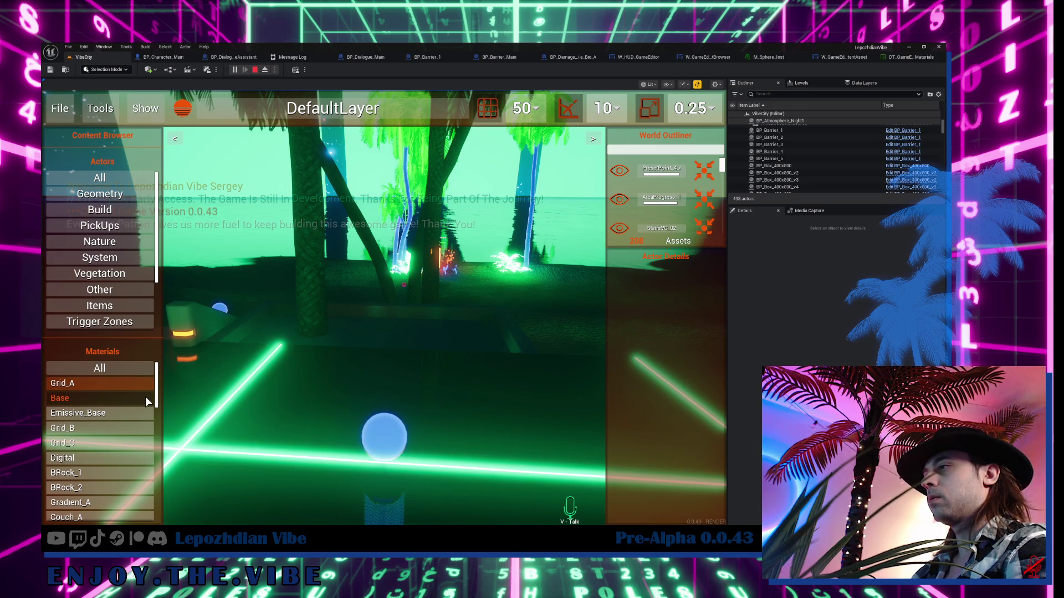
key("alt+Tab")
scroll(480, 443, "down", 15)
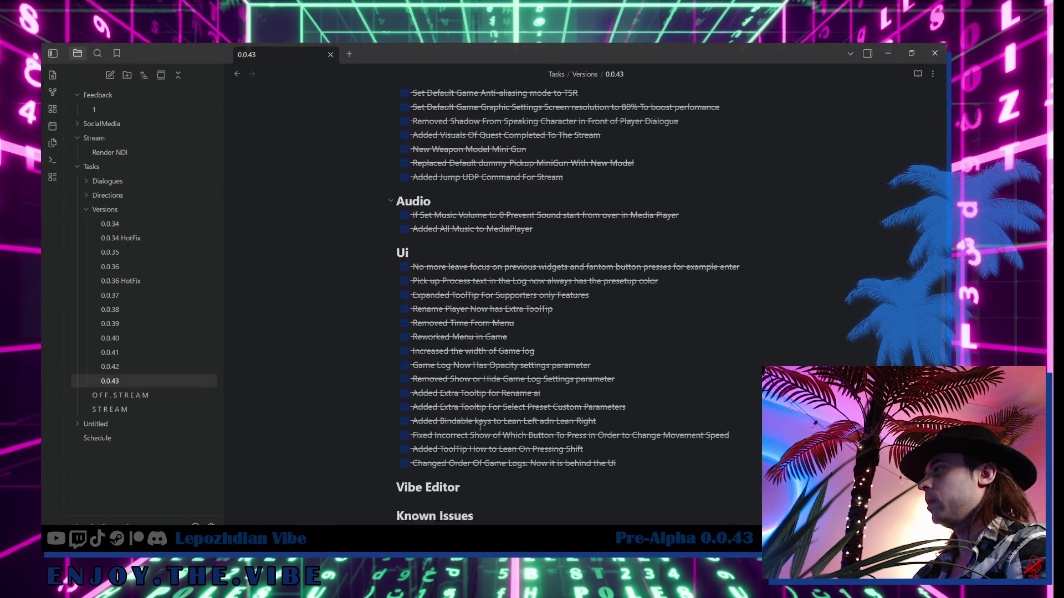
- Add a checked 'No more Materials without names' task under Vibe Editor, plus an empty task below
left_click(487, 239)
key("Return")
type("No more Materials without names")
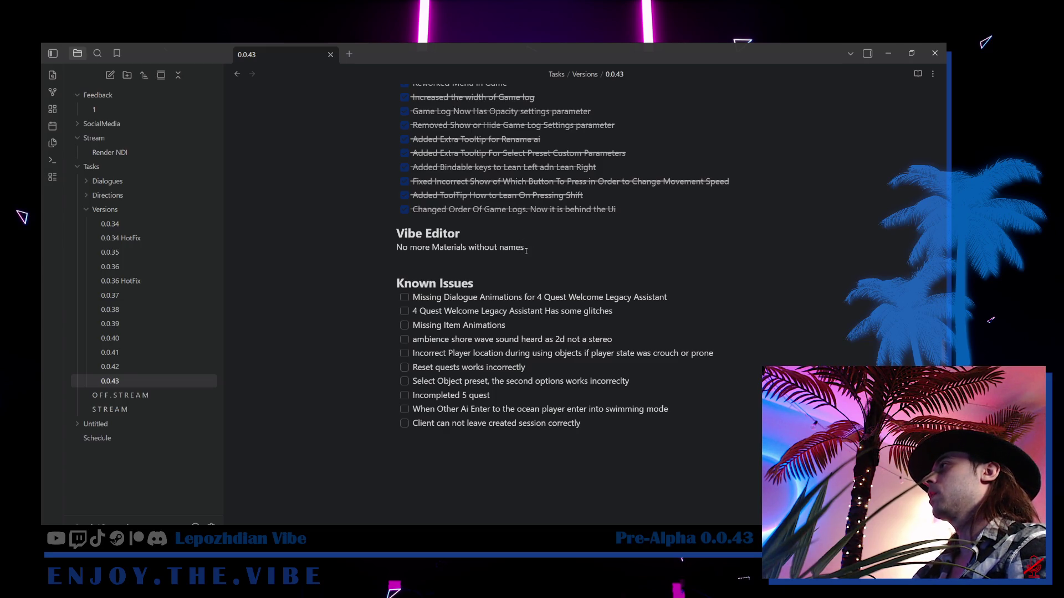
right_click(399, 247)
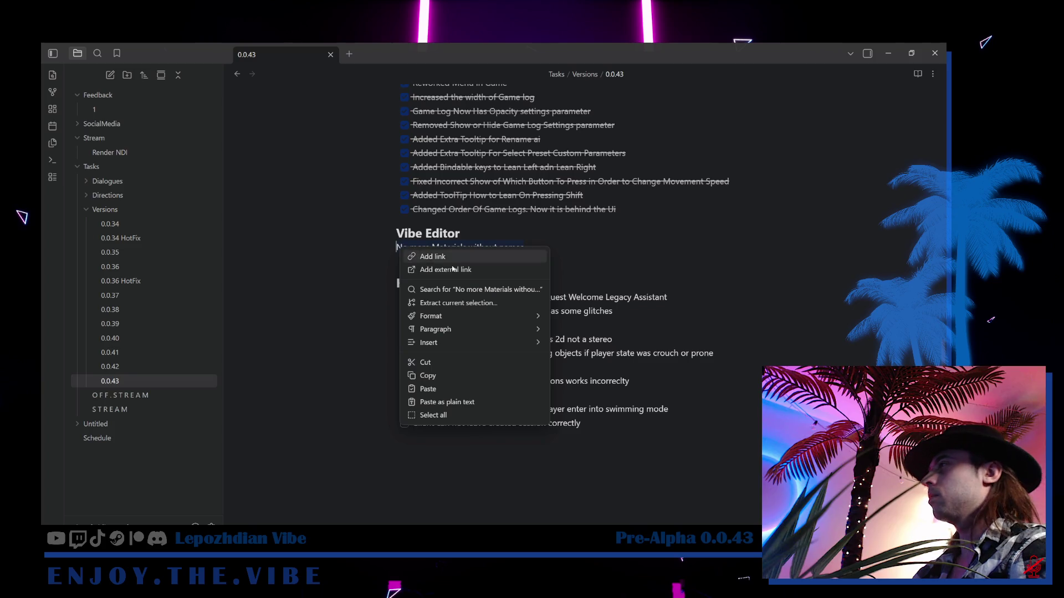
mouse_move(502, 315)
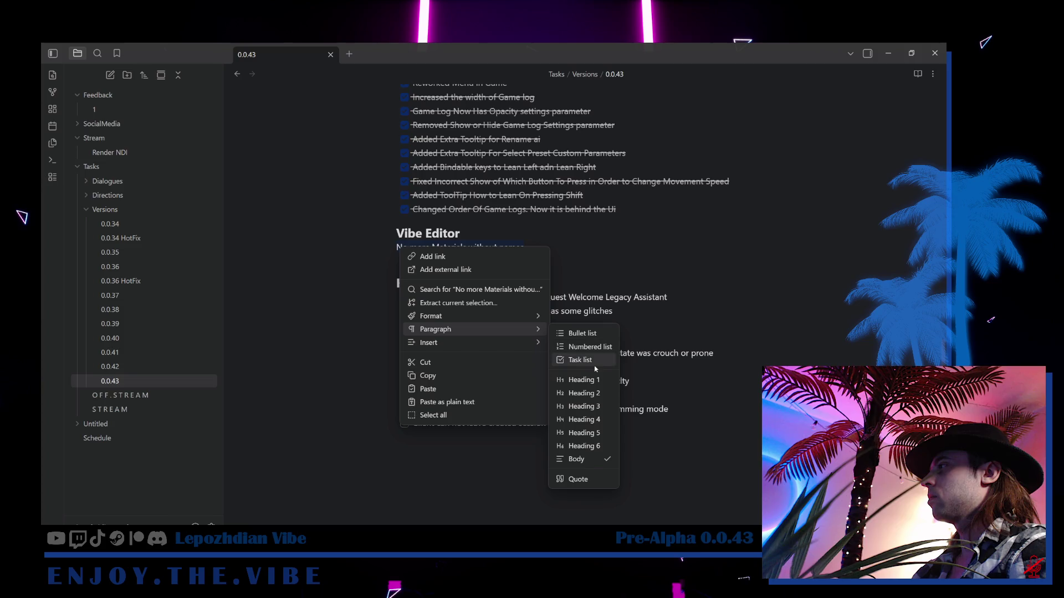
left_click(580, 359)
left_click(409, 249)
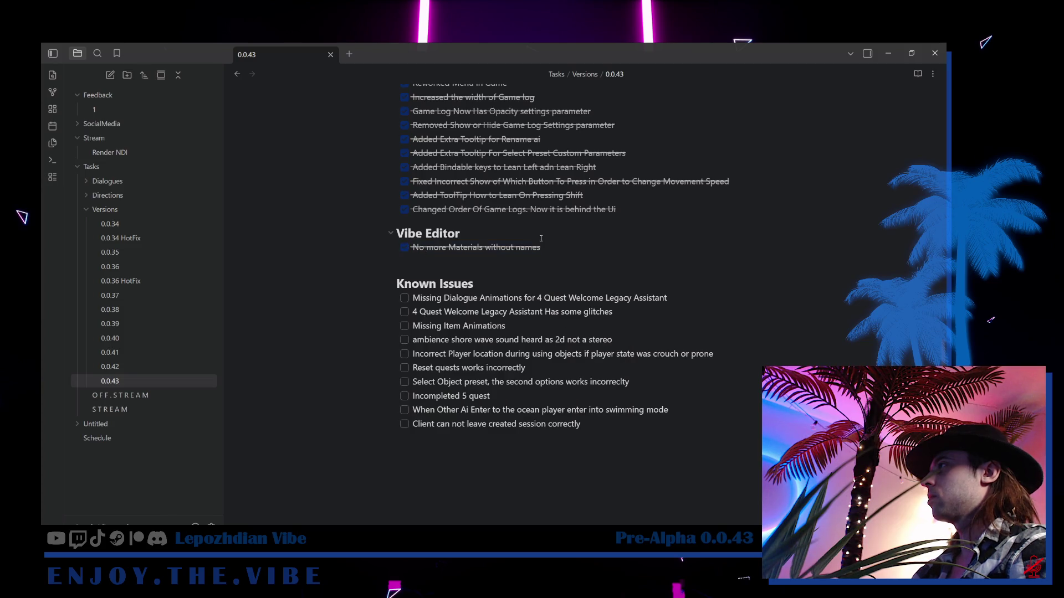
key("Return")
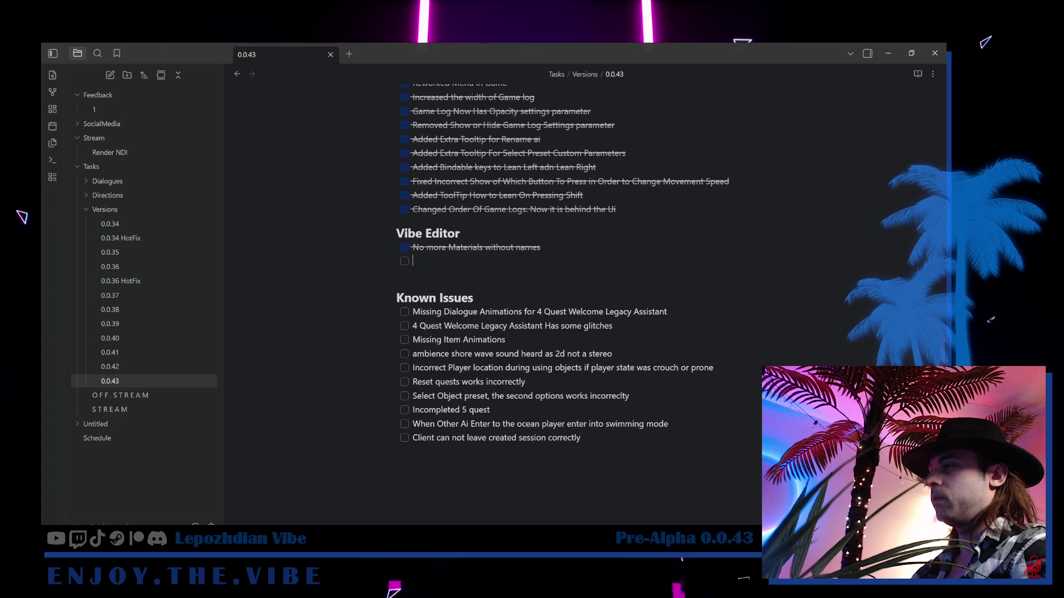
key("alt+Tab")
key("alt+Tab")
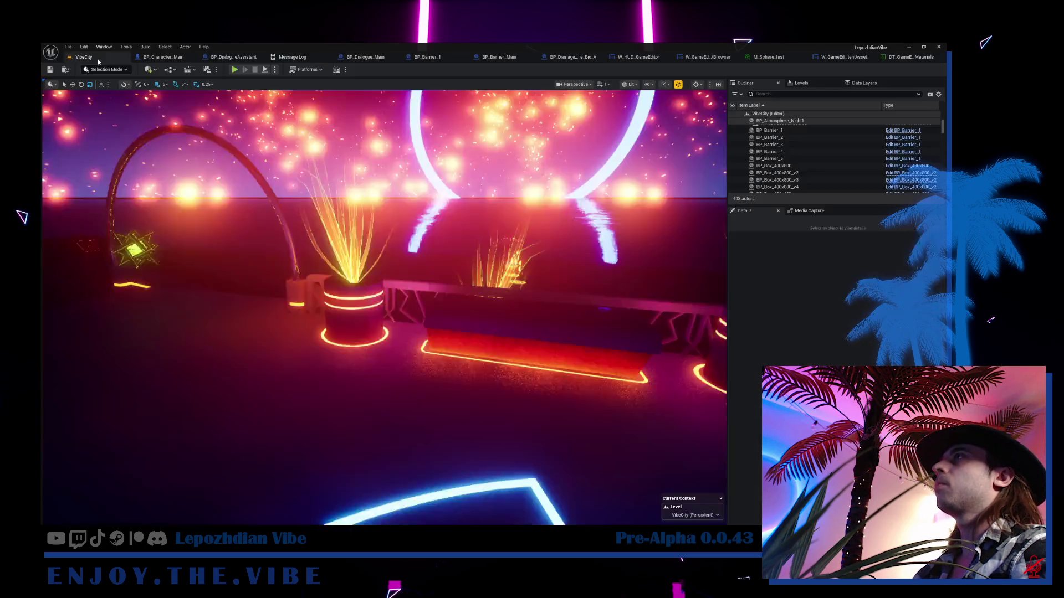
- Show the W_GameEditor_ContentAsset event graph with its SetMaterialVisuals, SetActorVisuals and focus events in view
left_click(68, 46)
key("Escape")
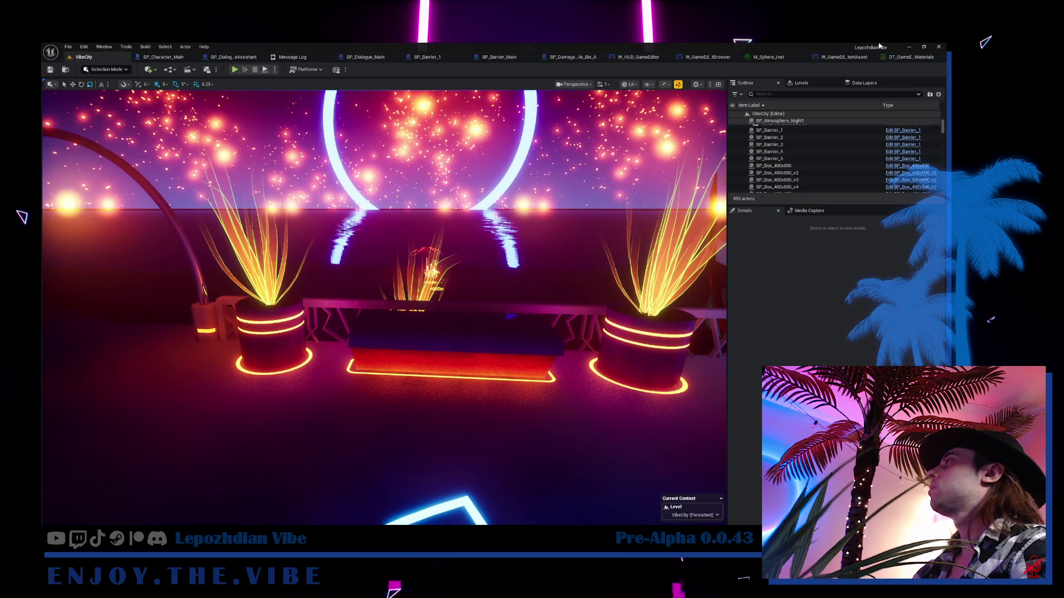
left_click(843, 58)
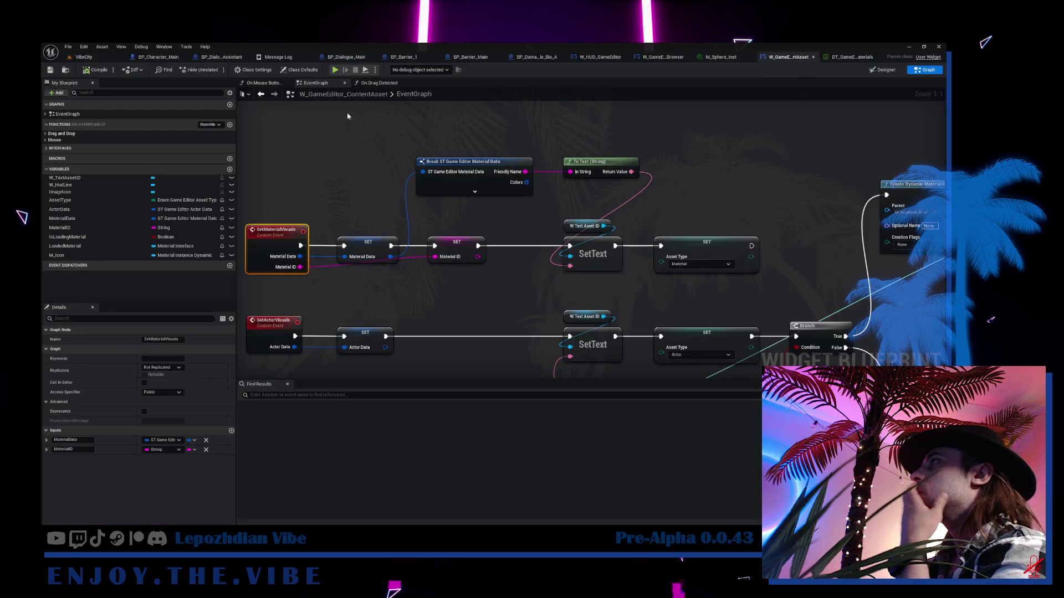
left_click_drag(748, 288, 236, 274)
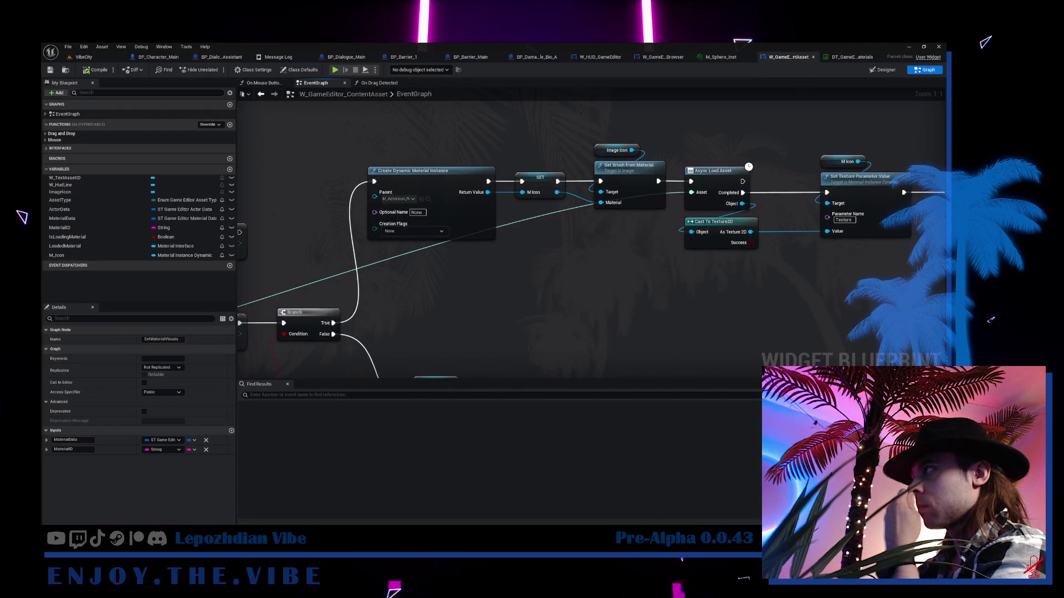
mouse_move(693, 266)
left_mouse_down()
mouse_move(340, 266)
mouse_move(487, 266)
left_mouse_up()
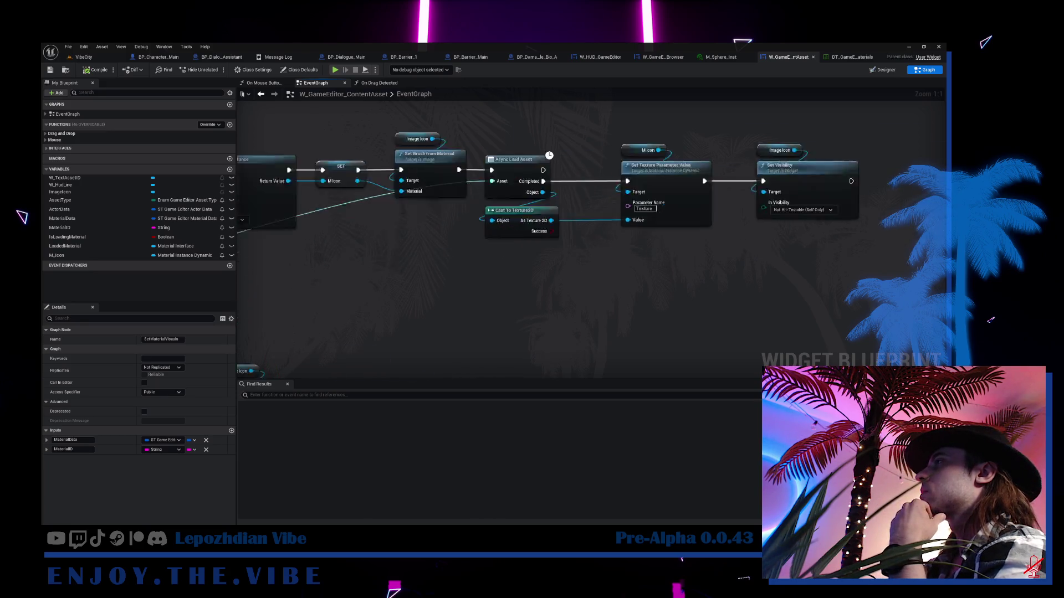
left_click_drag(277, 222, 638, 222)
left_click_drag(249, 167, 589, 163)
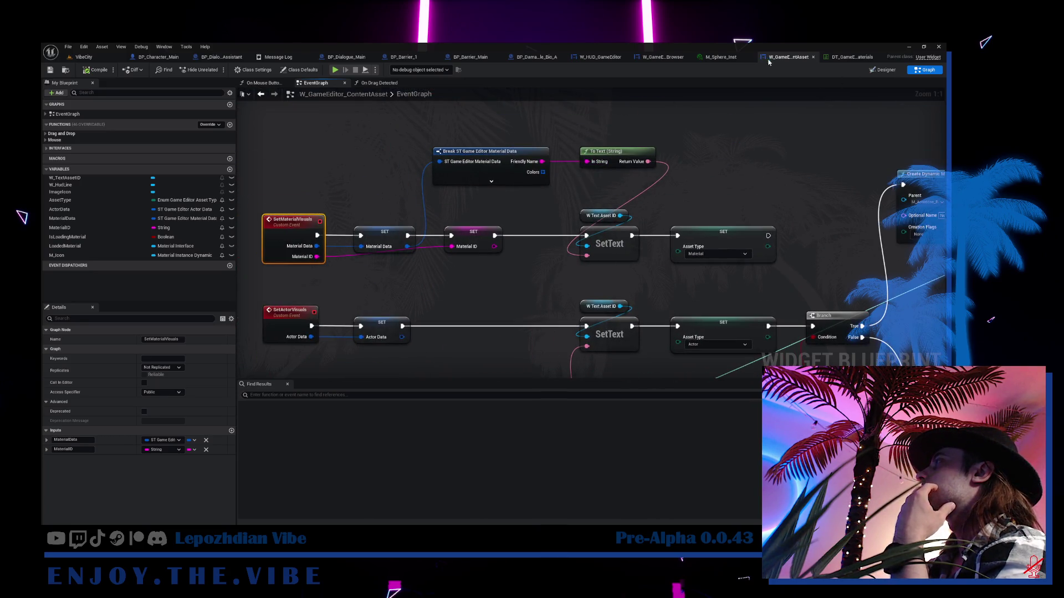
left_click(883, 70)
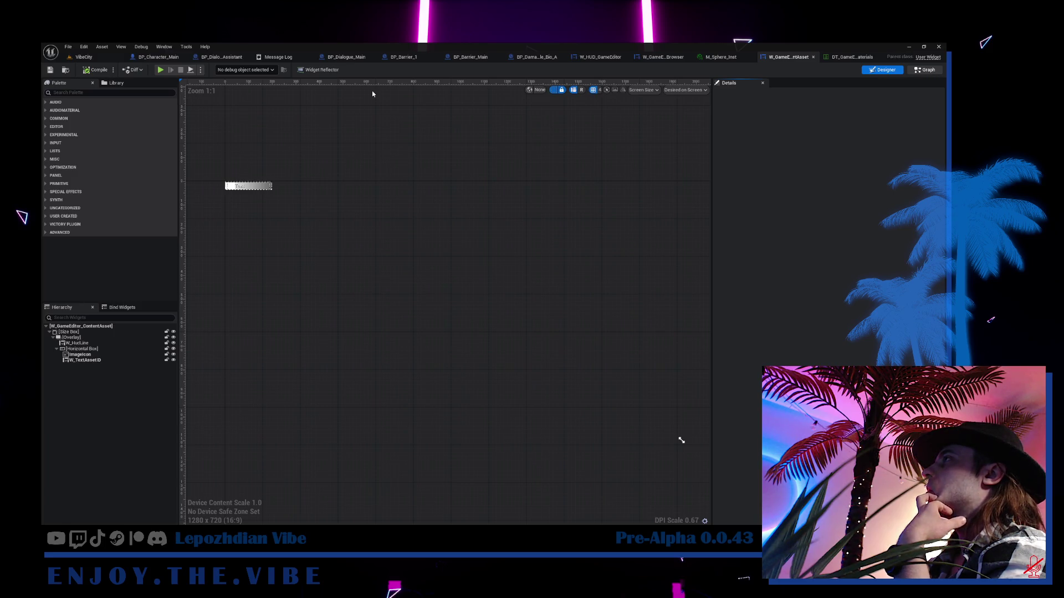
key("shift+F4")
scroll(460, 239, "down", 3)
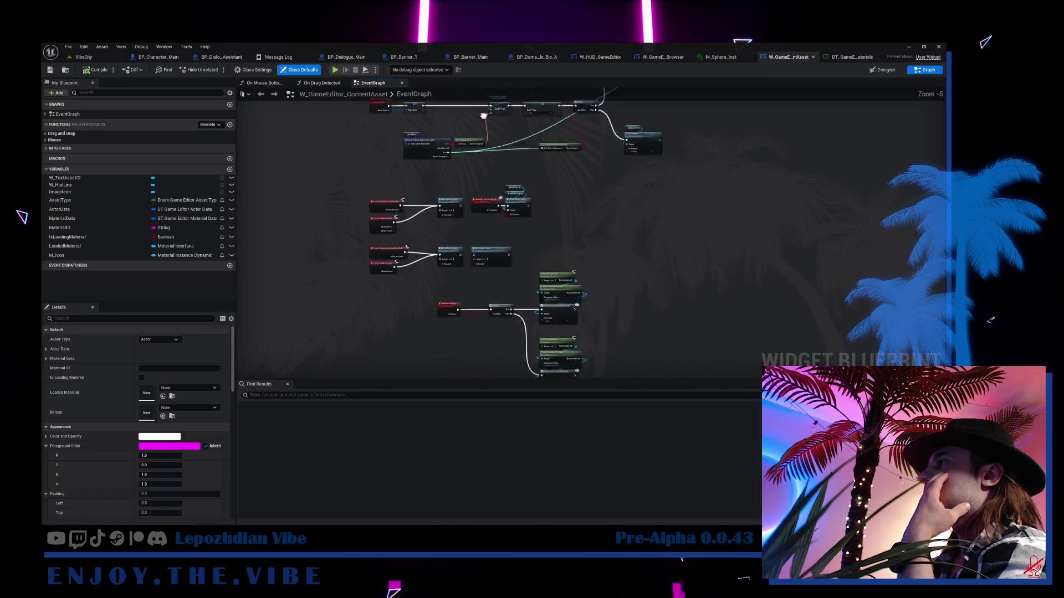
scroll(461, 238, "up", 3)
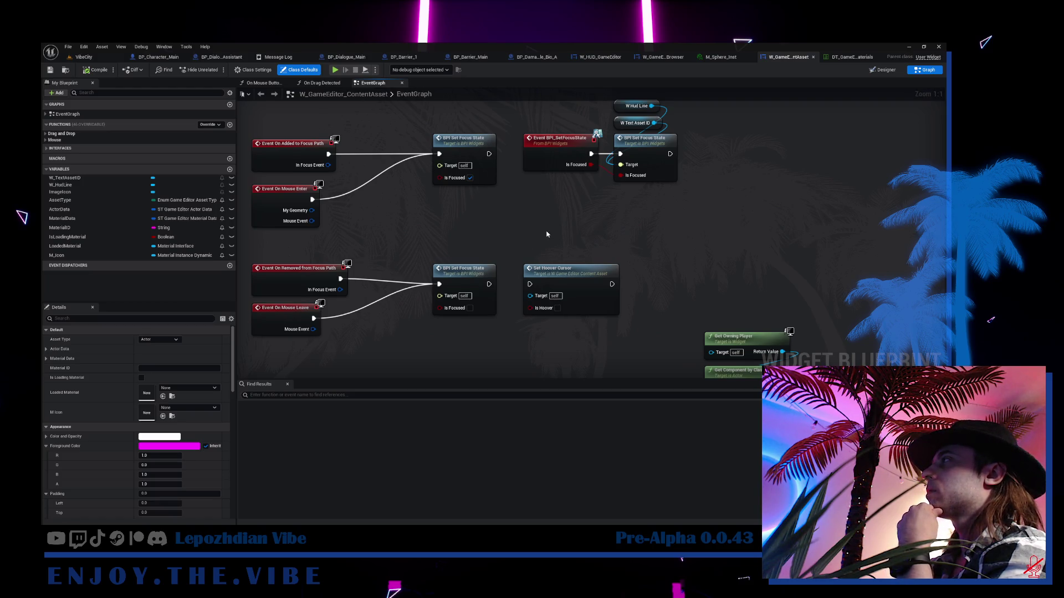
mouse_move(546, 234)
left_mouse_down()
mouse_move(483, 282)
mouse_move(596, 251)
left_mouse_up()
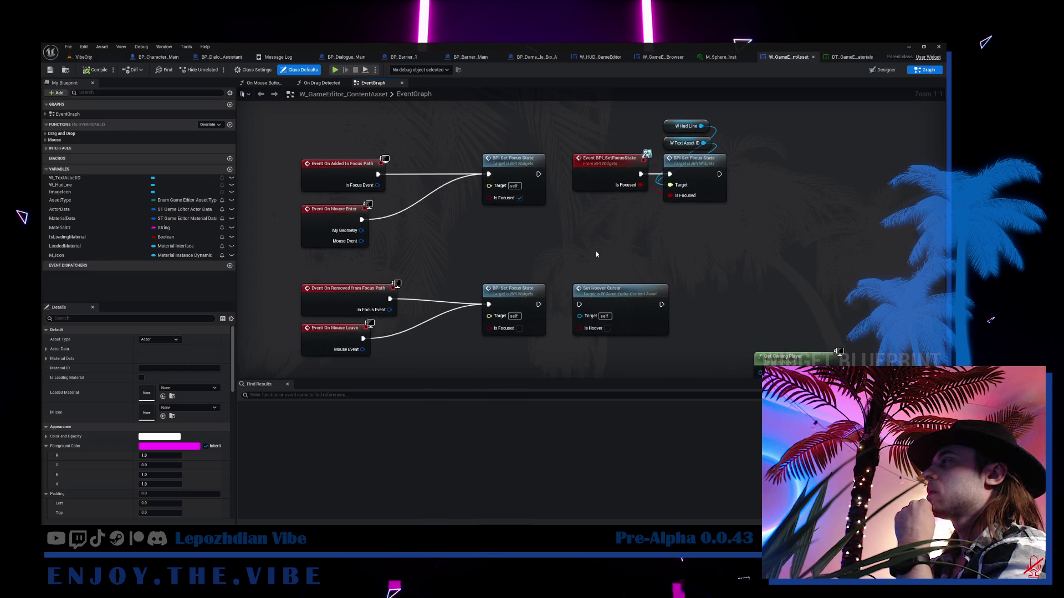
left_click_drag(521, 300, 521, 295)
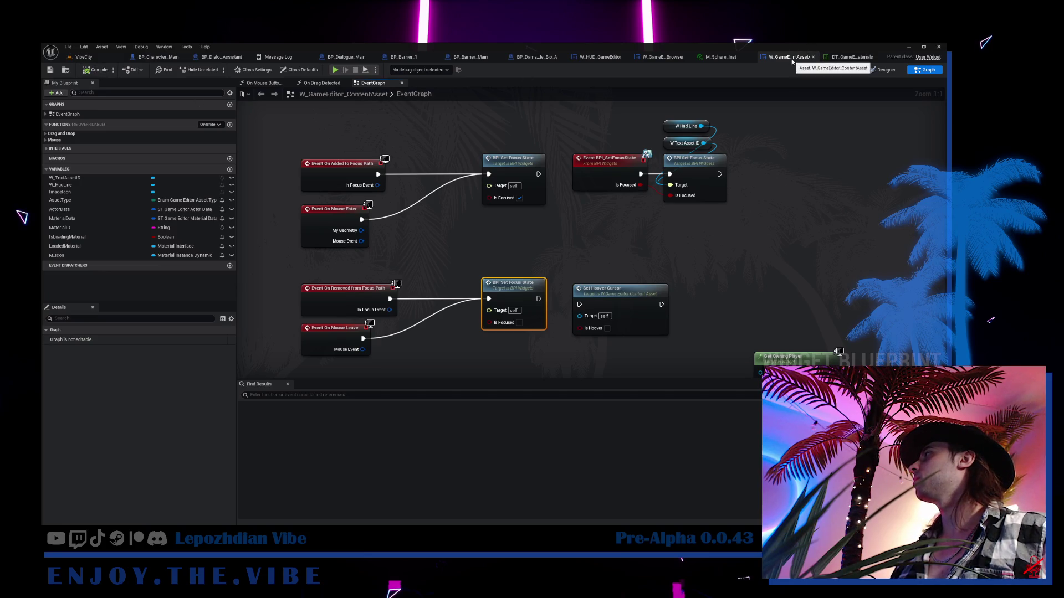
left_click(437, 70)
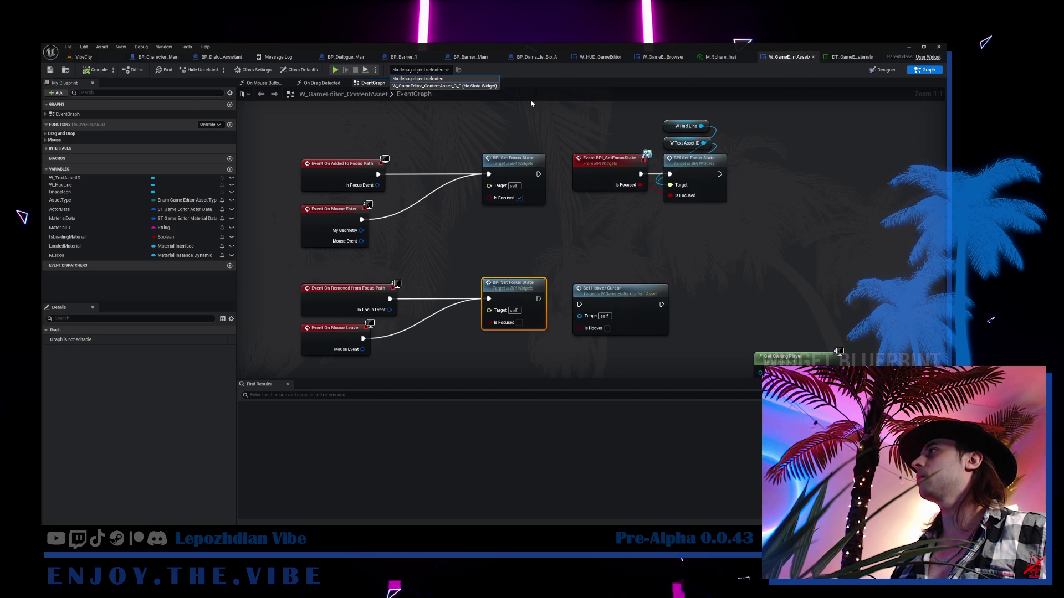
left_click(788, 59)
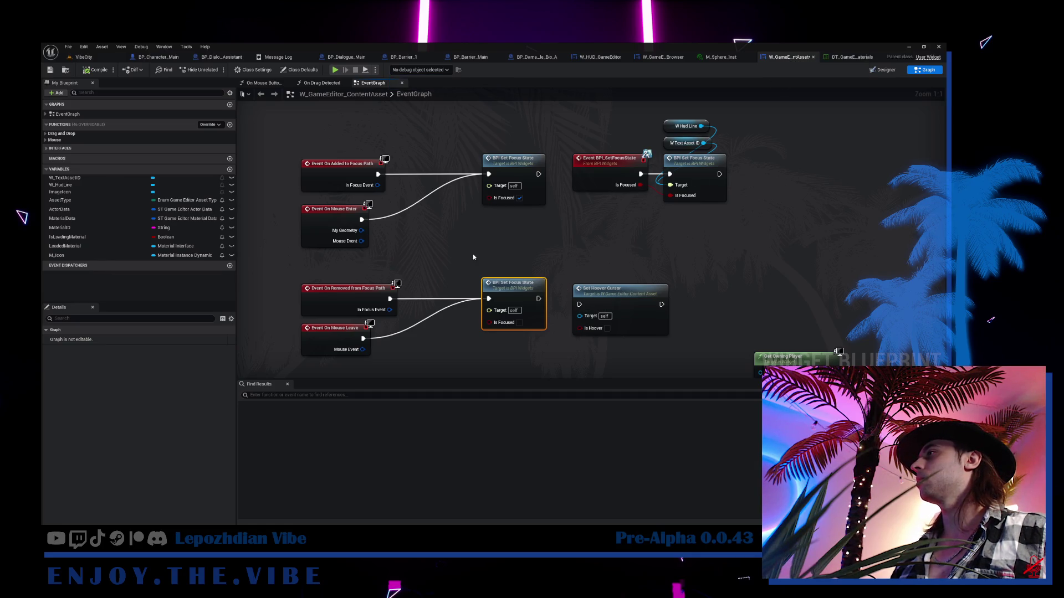
left_click_drag(620, 244, 508, 246)
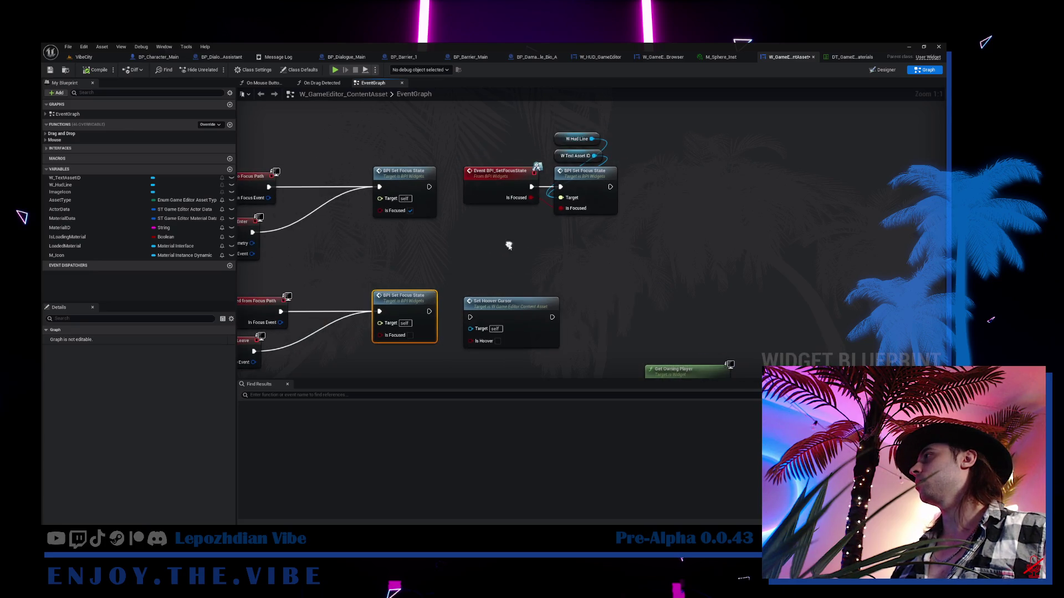
- Add a Print String node after the BPI_SetFocusState event
right_click(590, 237)
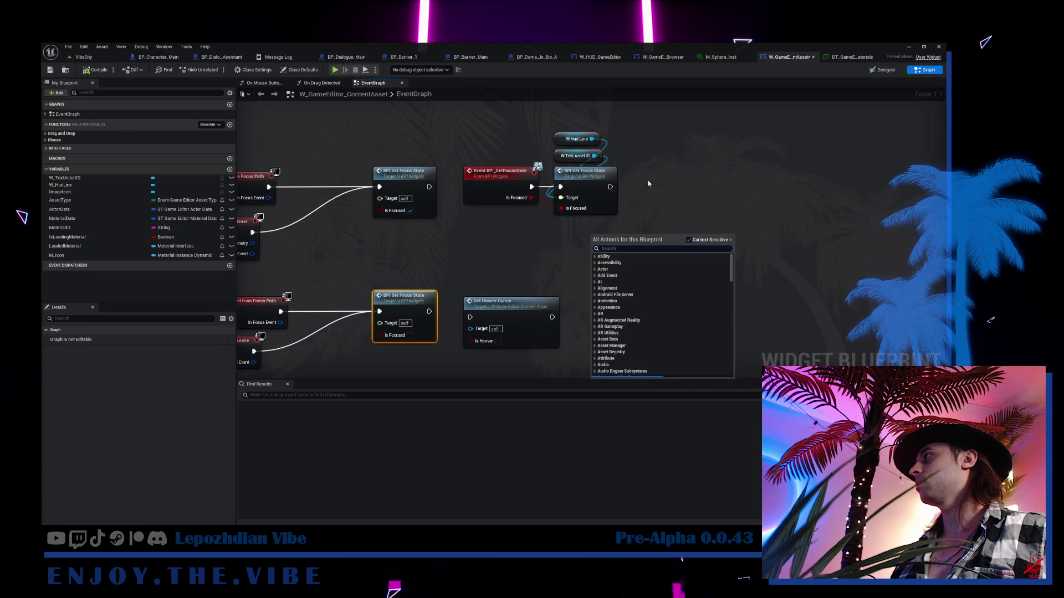
right_click(648, 184)
type("pt")
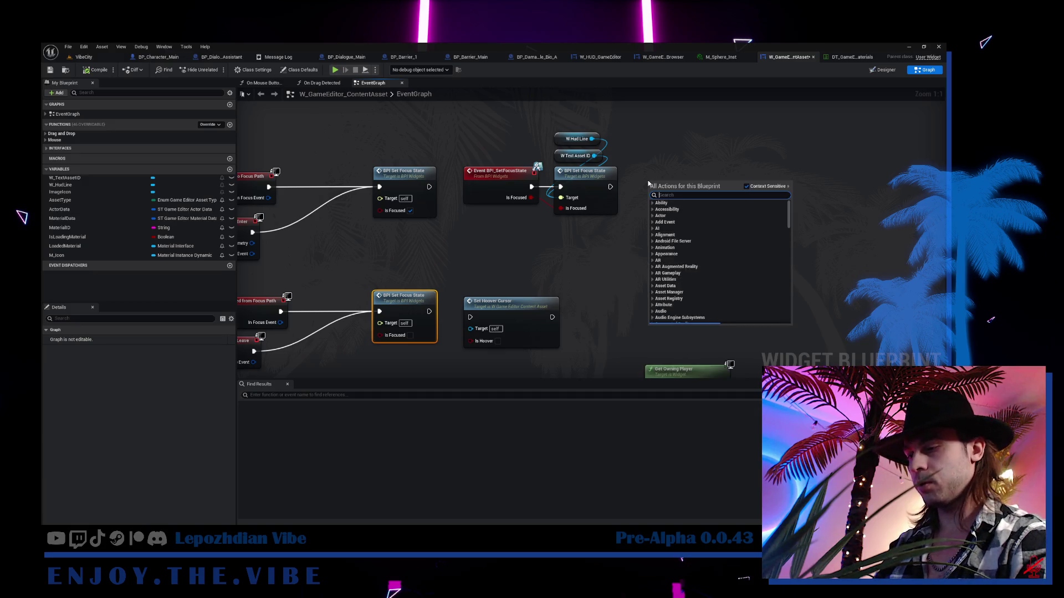
key("BackSpace")
type("rint")
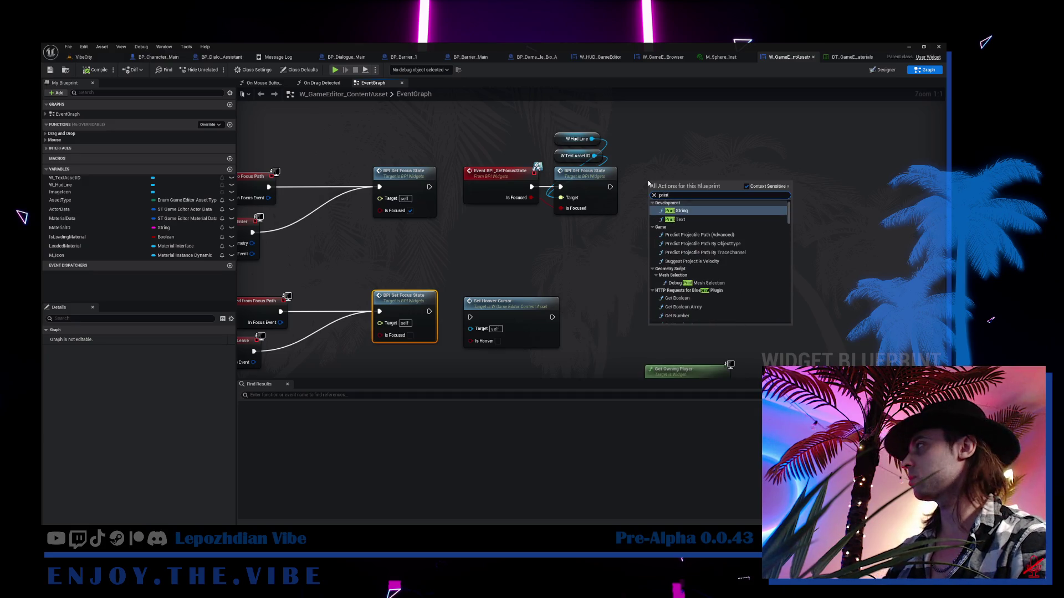
left_click(682, 211)
left_click_drag(610, 187, 652, 192)
- Branch on Is Focused with False running Print String, and set its message to 'Unfocusedap'
left_click(599, 244)
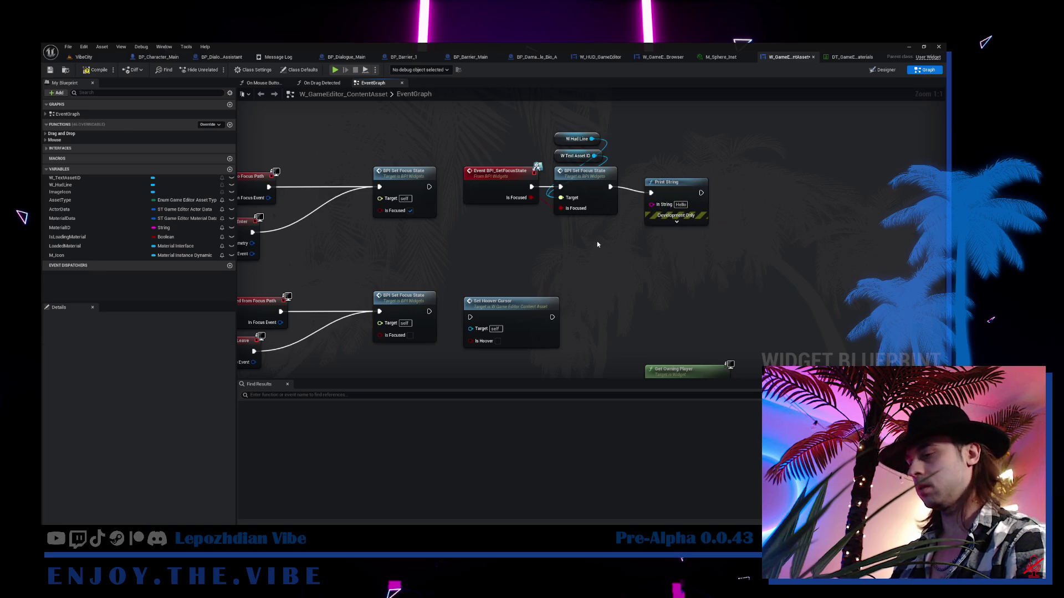
left_click(597, 241)
left_click_drag(530, 197, 603, 268)
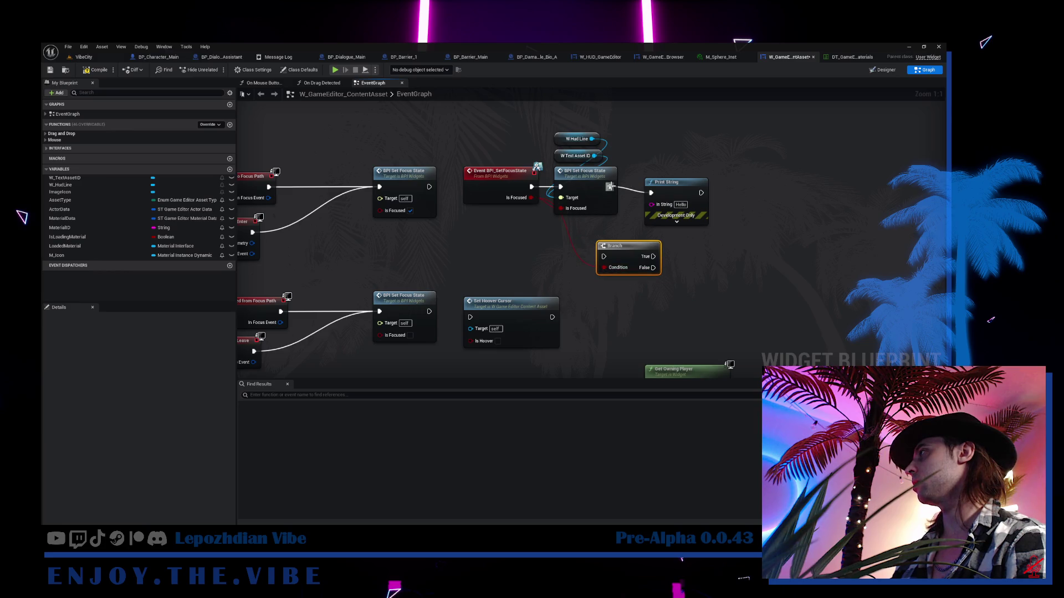
mouse_move(611, 186)
left_mouse_down()
mouse_move(603, 256)
mouse_move(647, 268)
mouse_move(651, 193)
mouse_move(675, 186)
mouse_move(756, 234)
left_mouse_up()
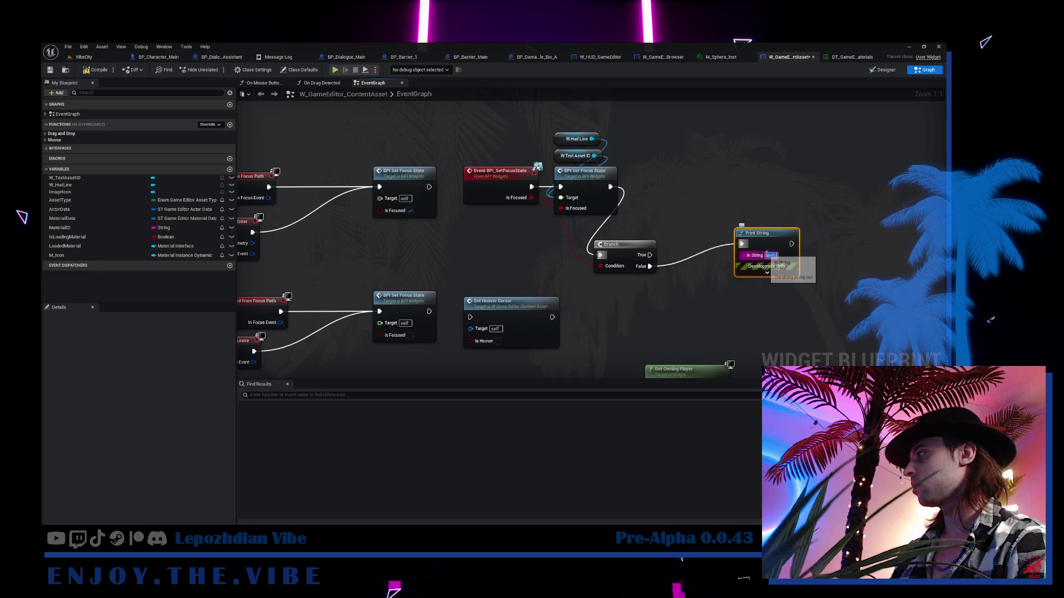
type("Unfocused")
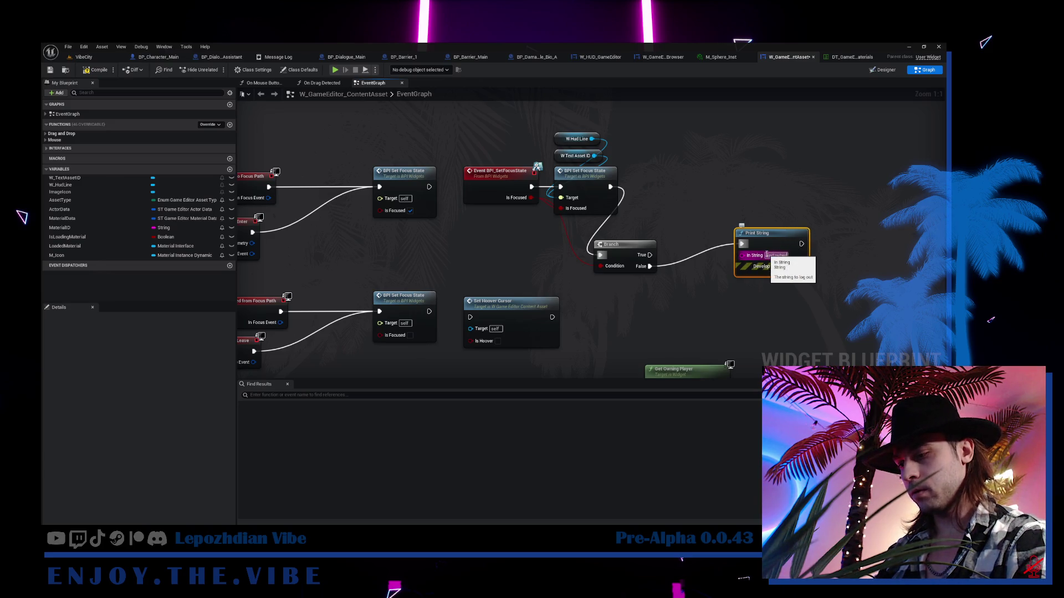
type("ap")
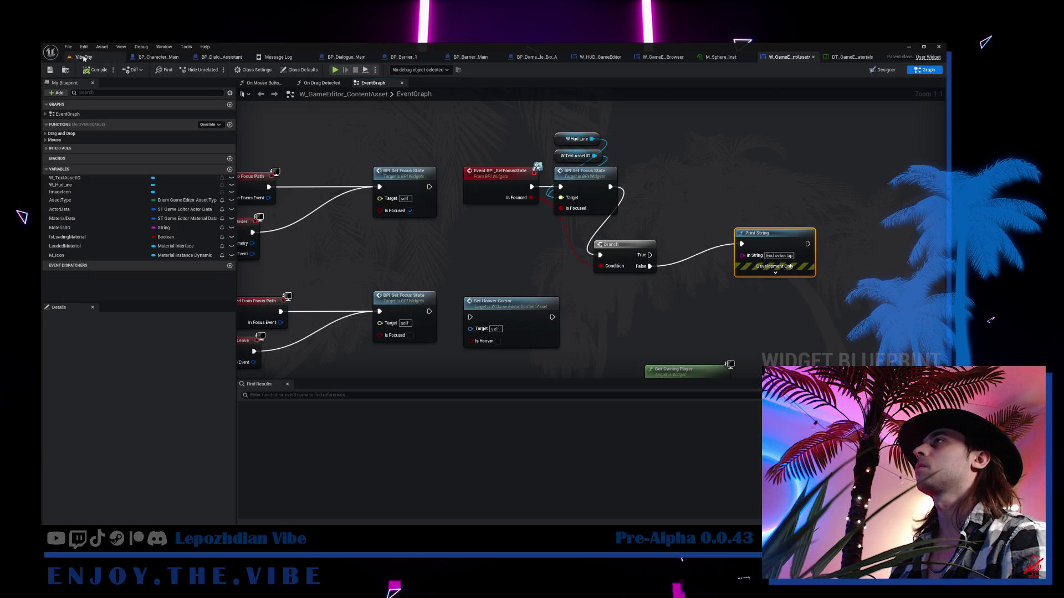
left_click(83, 57)
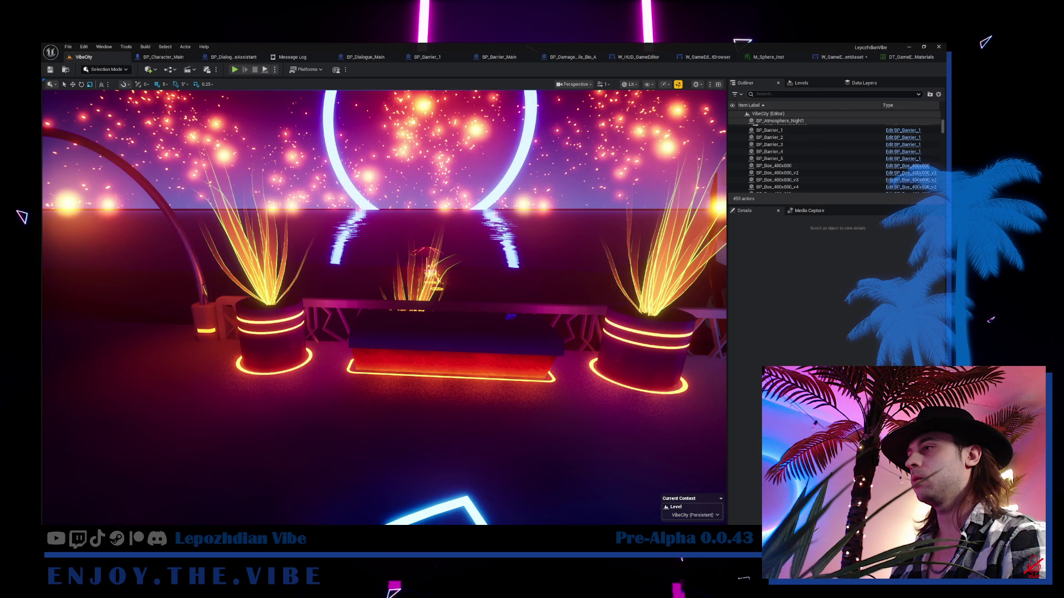
- Clear the Output Log, dock it beside the viewport, and widen the viewport next to it
key("grave")
key("grave")
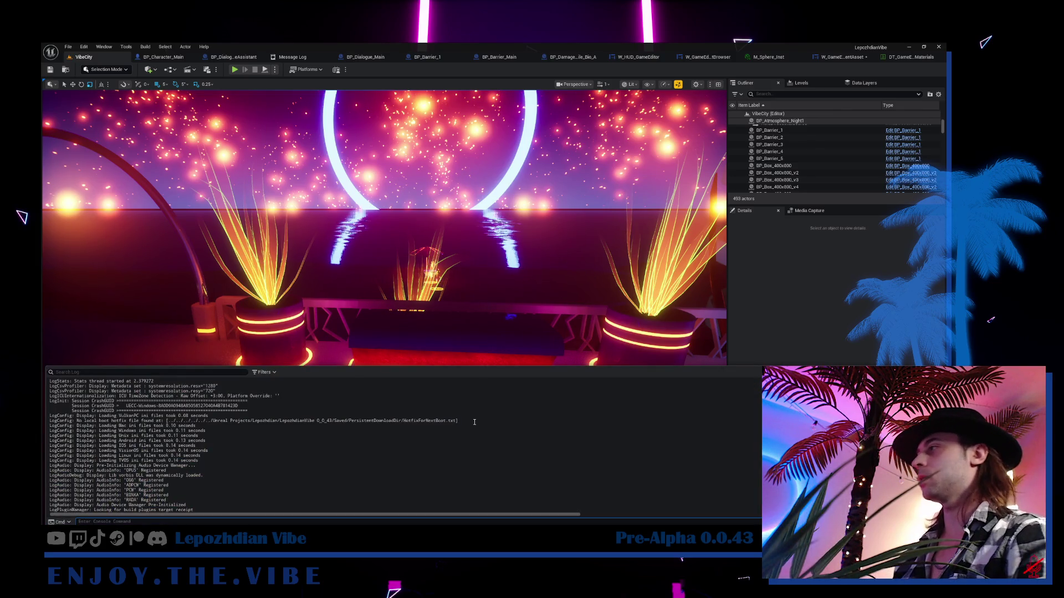
right_click(474, 425)
left_click(498, 430)
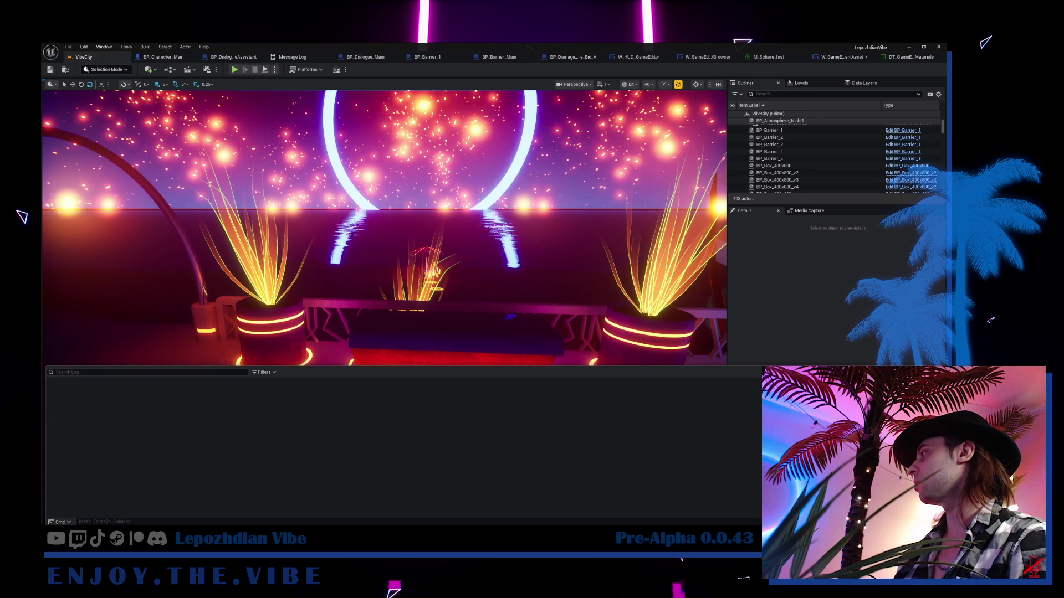
key("grave")
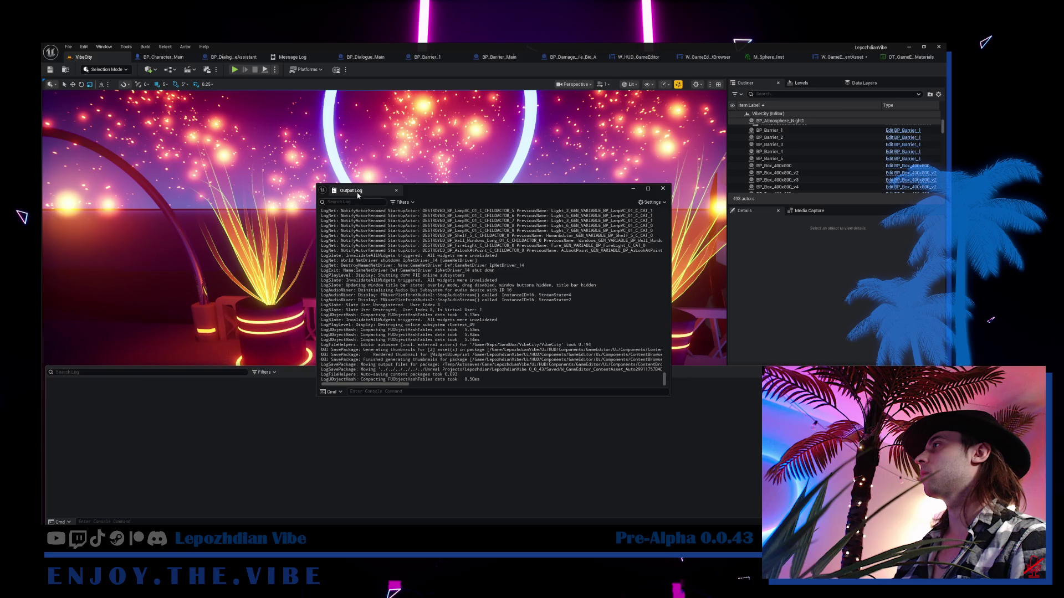
left_click_drag(357, 195, 599, 333)
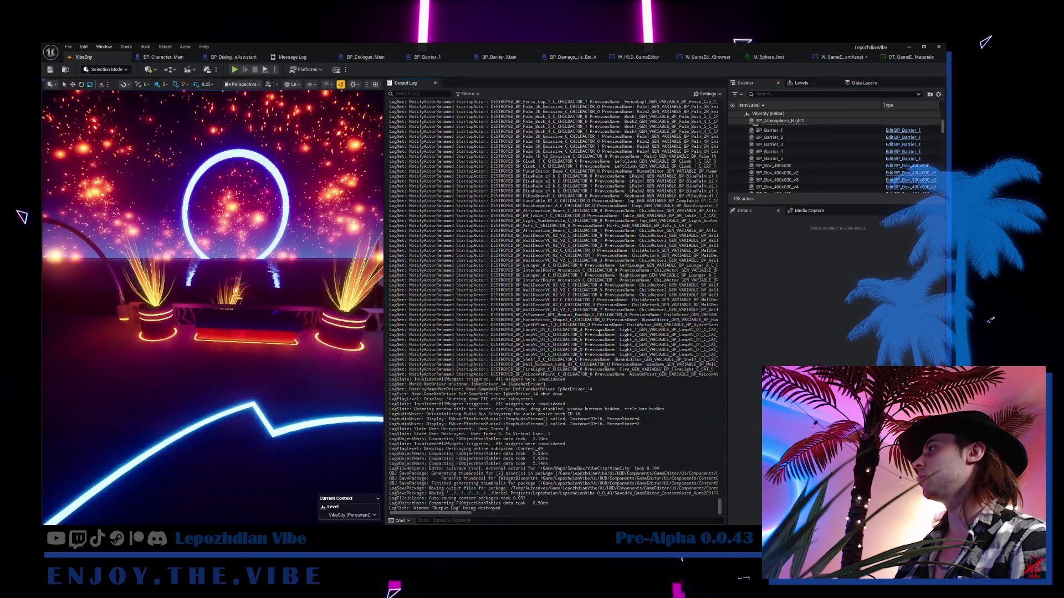
right_click(599, 333)
left_click(618, 340)
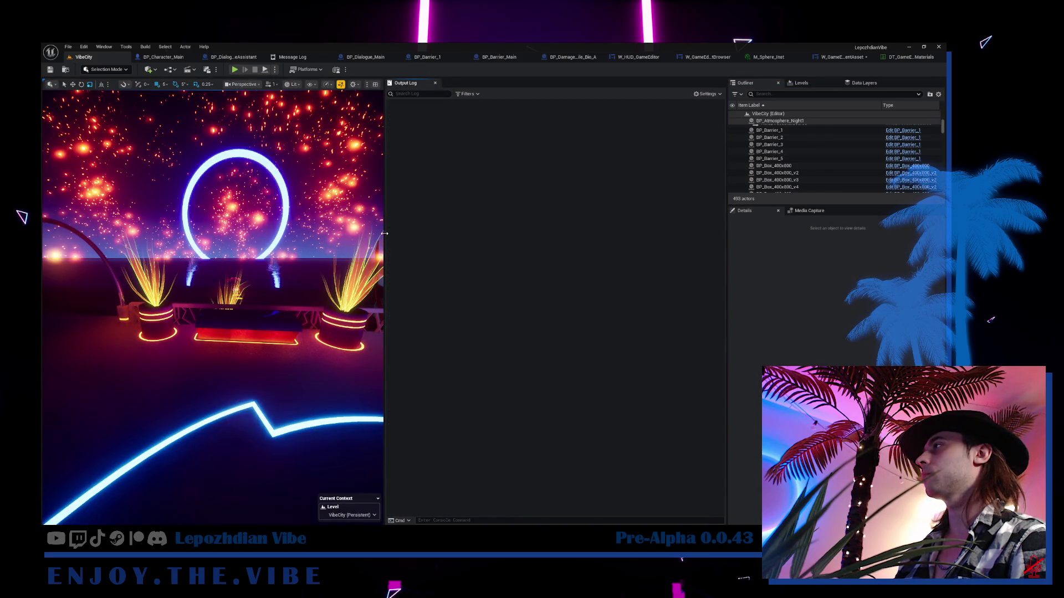
left_click_drag(384, 234, 537, 244)
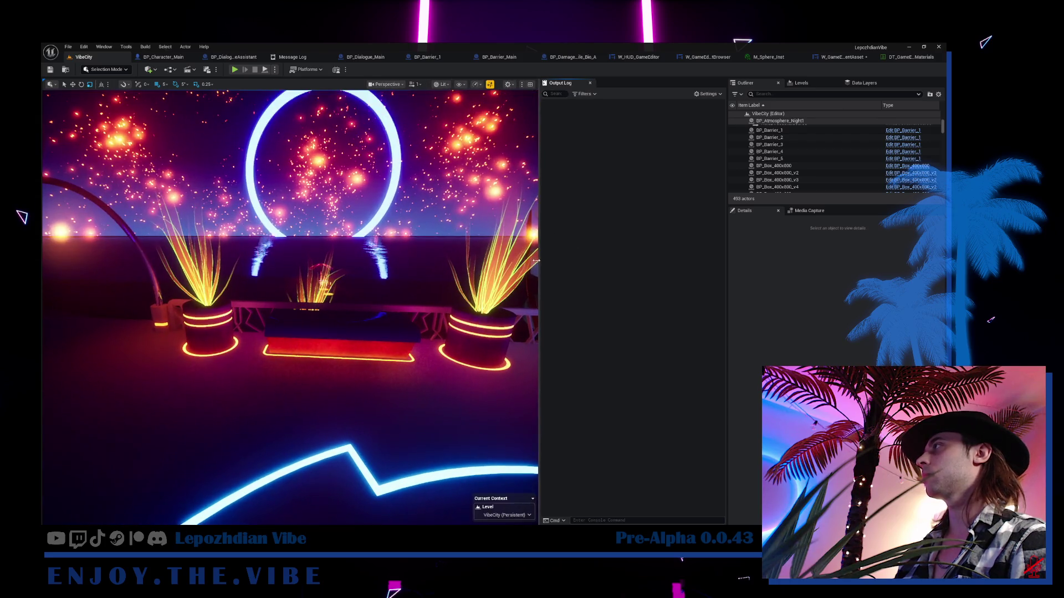
- Run VibeCity in Play In Editor, free the mouse, and bring up the Output Log's options
left_click(234, 69)
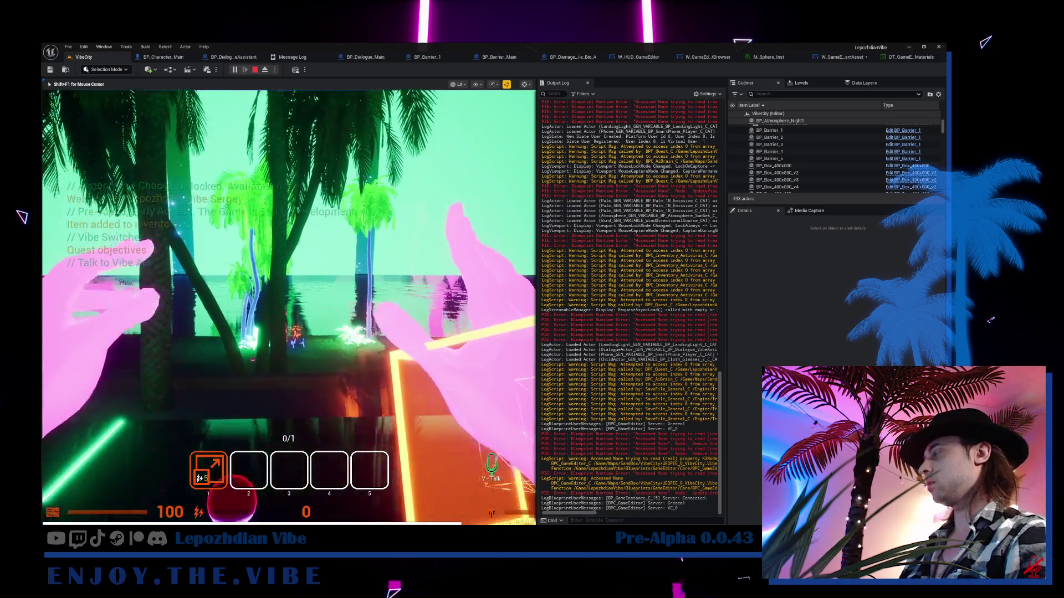
key("shift+F1")
right_click(621, 352)
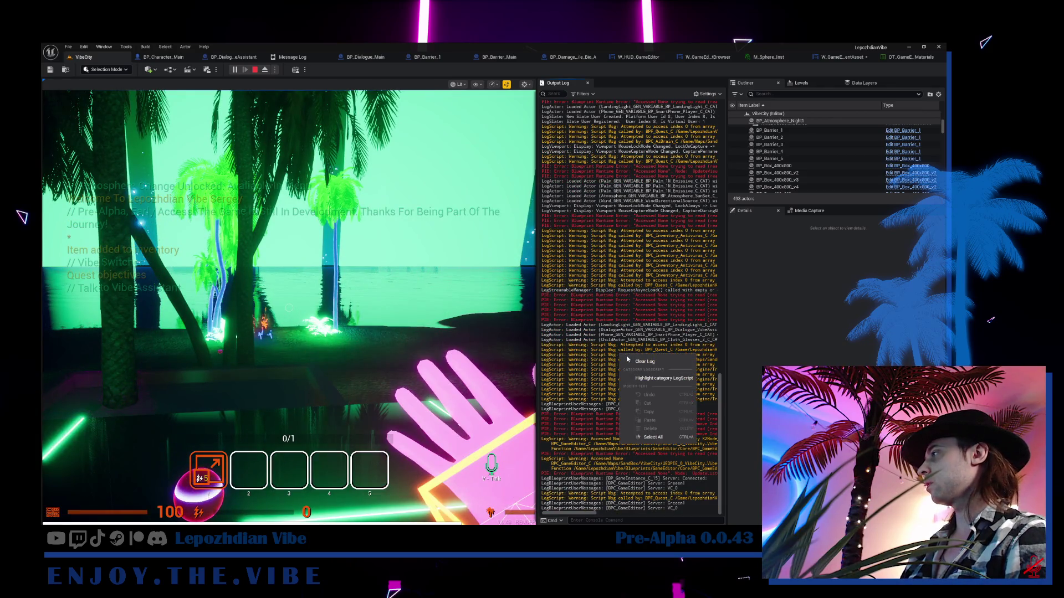